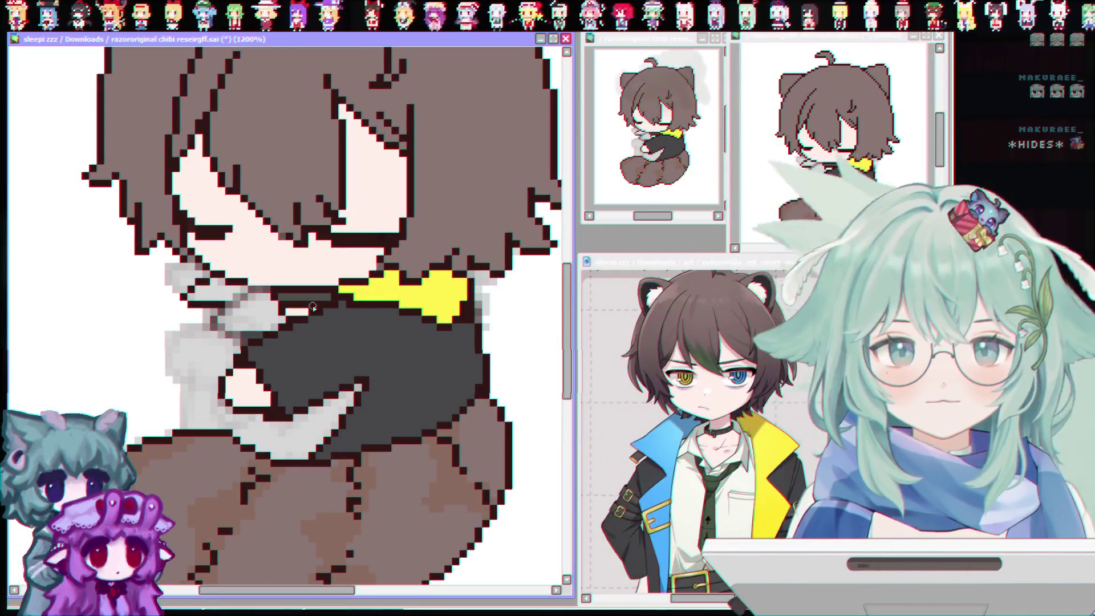
Paint light blue over the grey pixels left of the yellow collar, under the chin
scroll(313, 307, "down", 2)
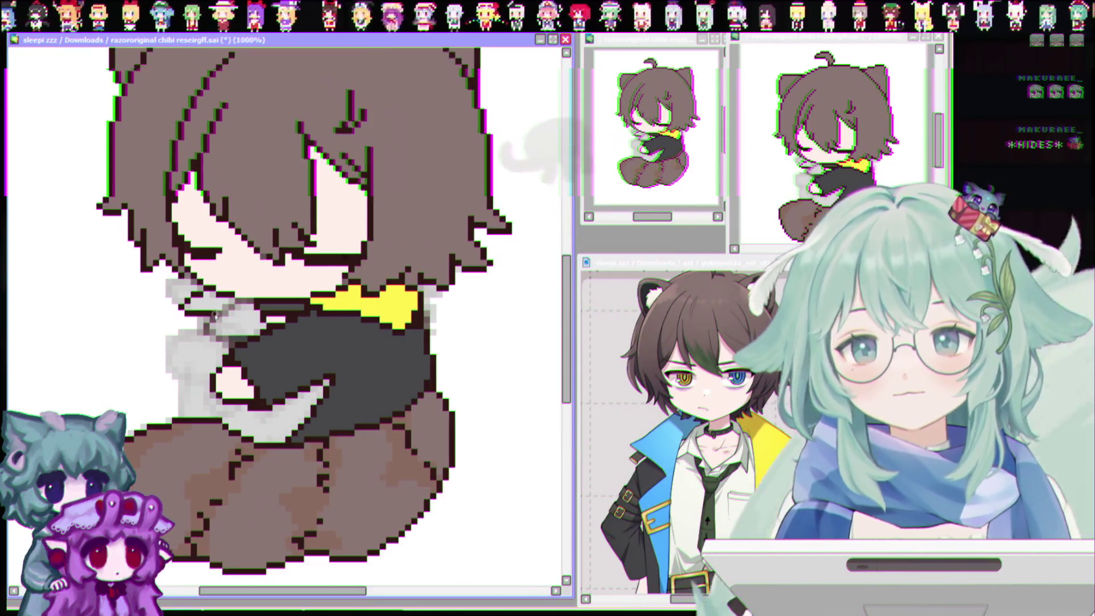
scroll(313, 307, "up", 3)
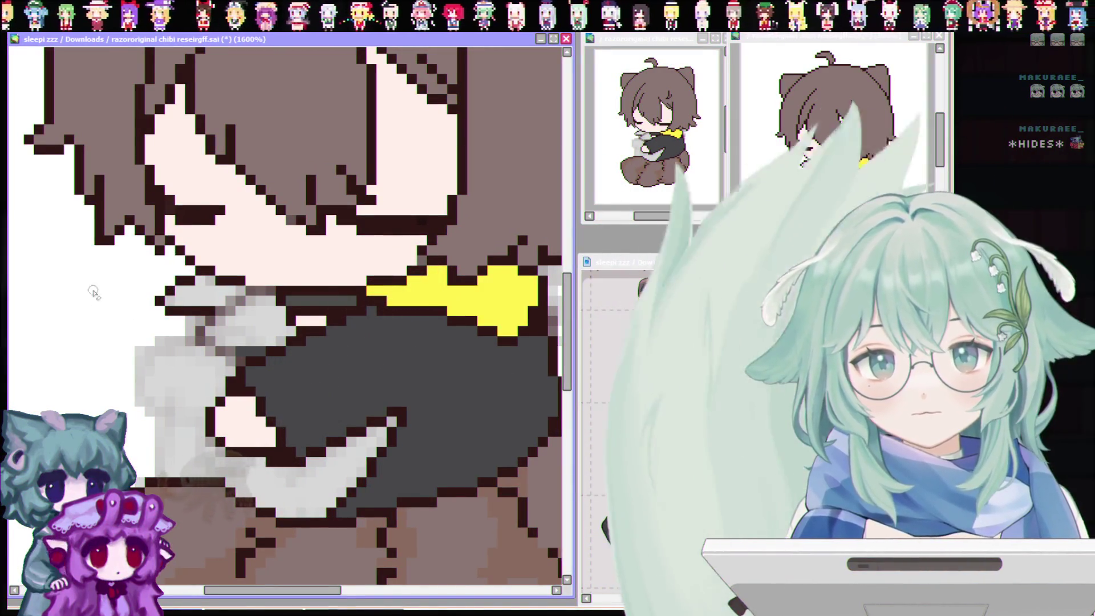
key("minus")
key("plus")
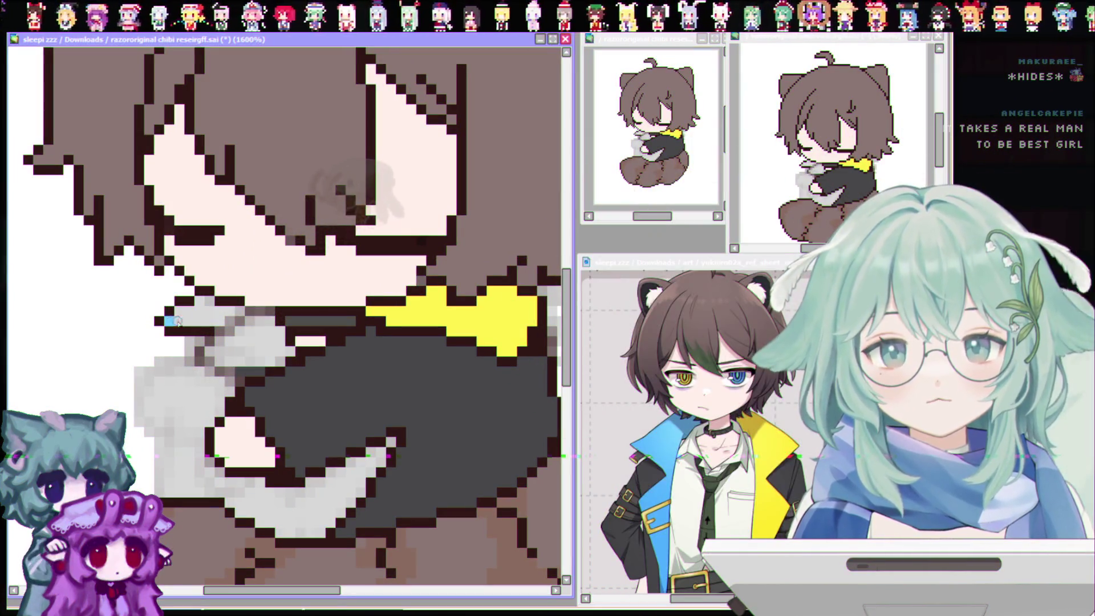
left_click_drag(240, 317, 171, 316)
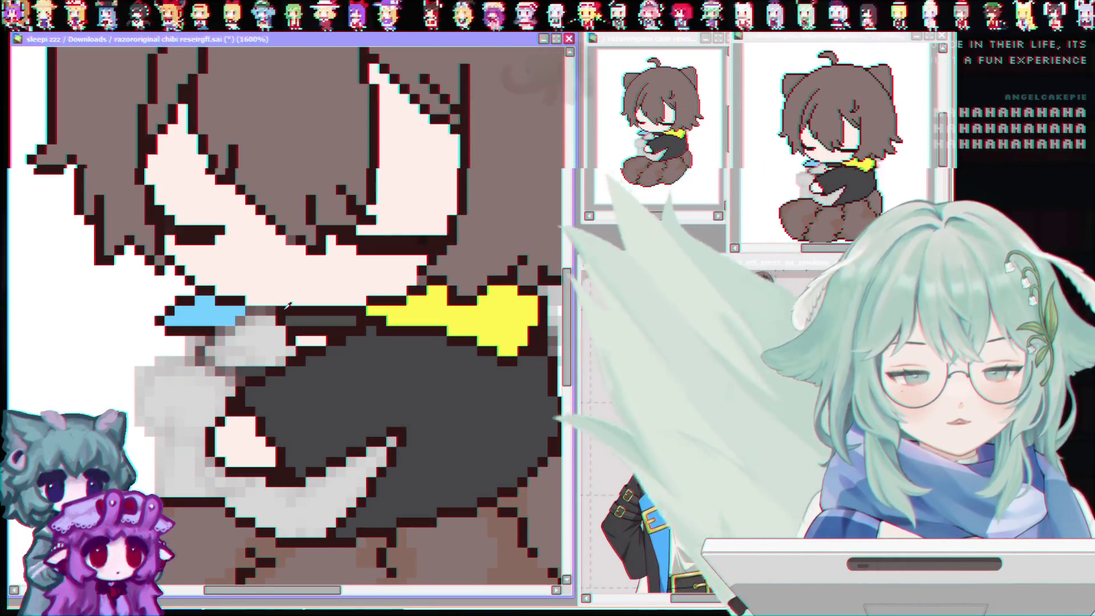
scroll(262, 232, "down", 3)
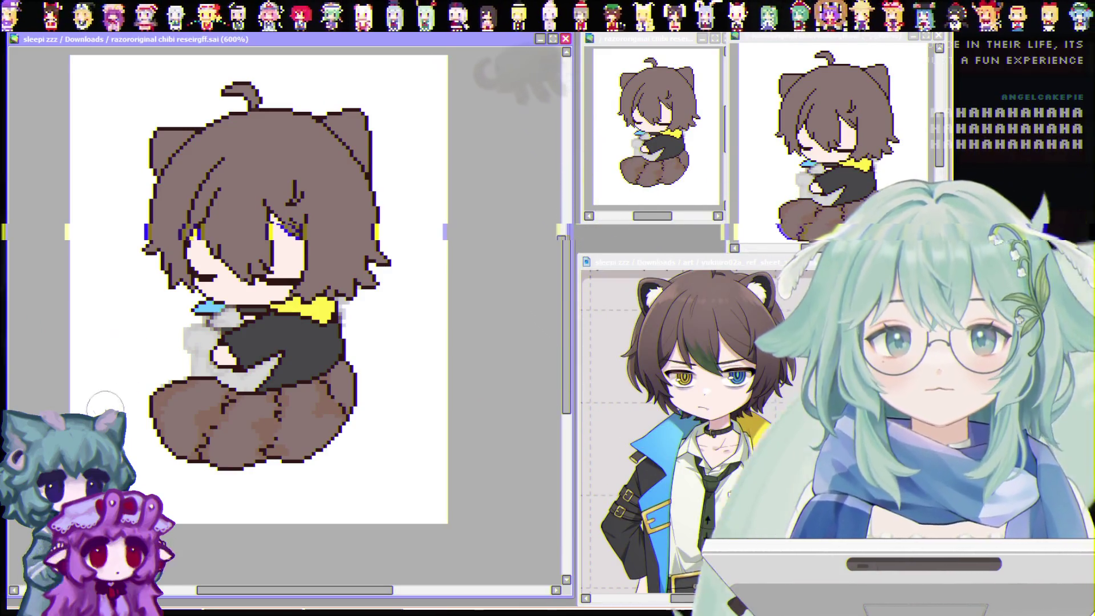
scroll(108, 410, "up", 1)
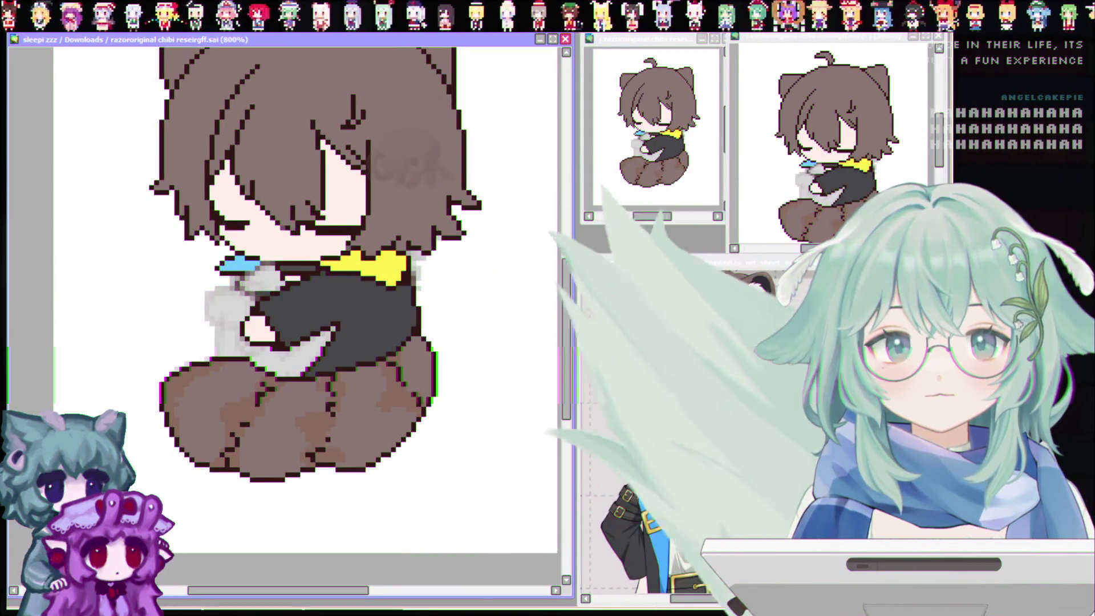
left_click_drag(566, 341, 566, 318)
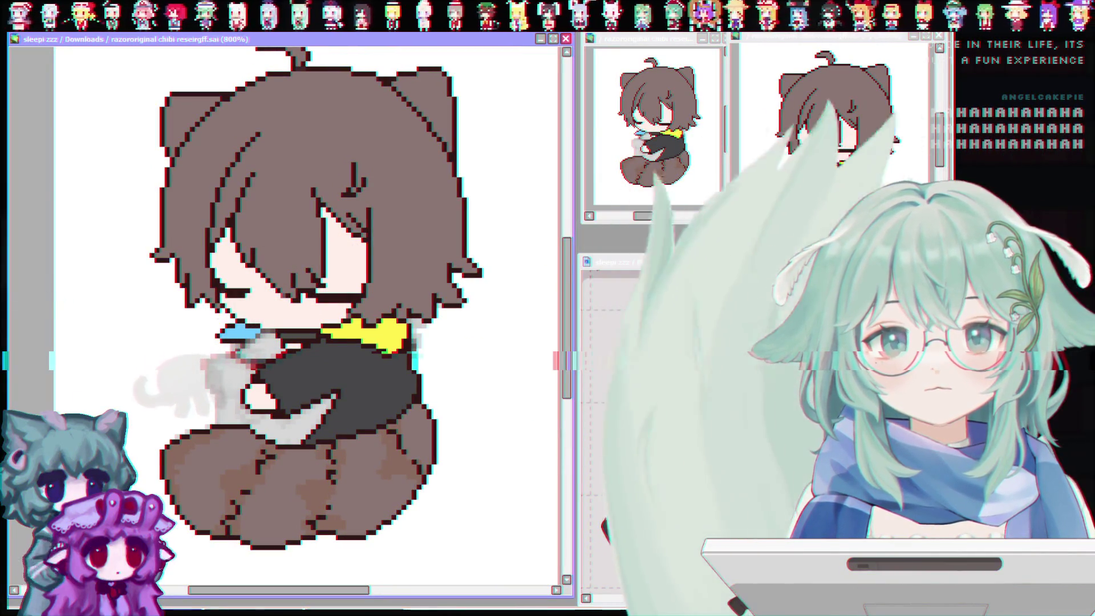
scroll(506, 288, "down", 1)
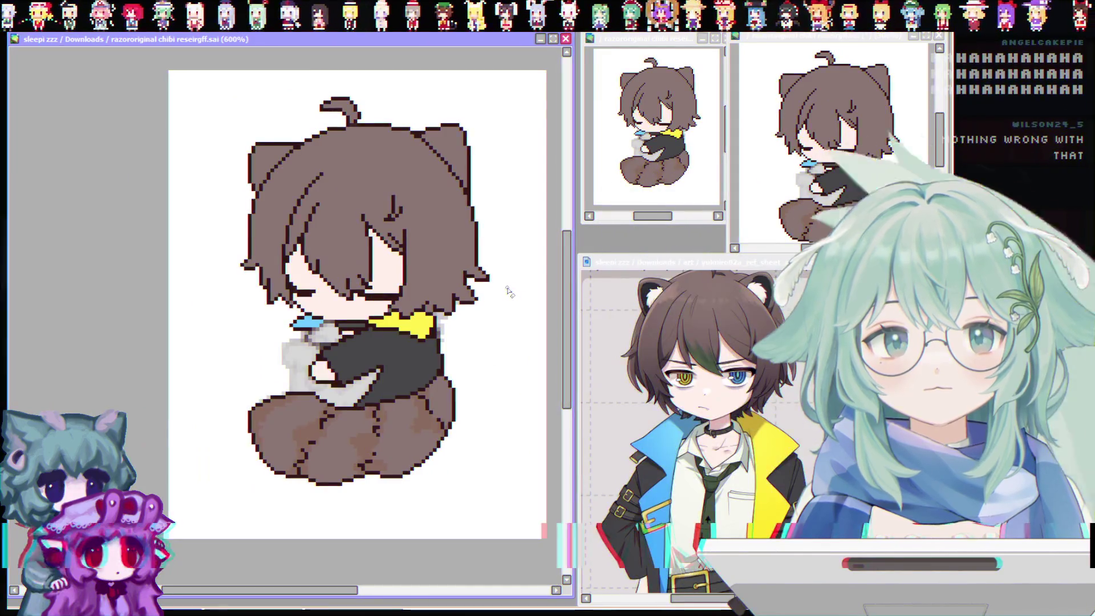
scroll(501, 279, "up", 3)
scroll(415, 384, "up", 1)
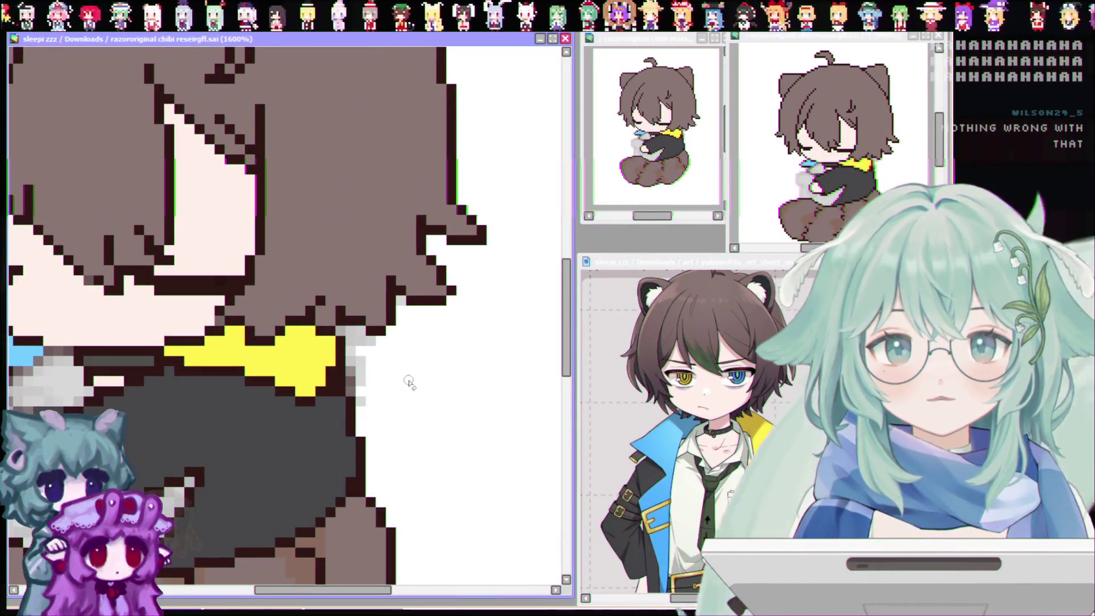
Erase the grey pixels right of the yellow collar to white, plus a light-grey pixel beside the body
left_click_drag(361, 393, 357, 365)
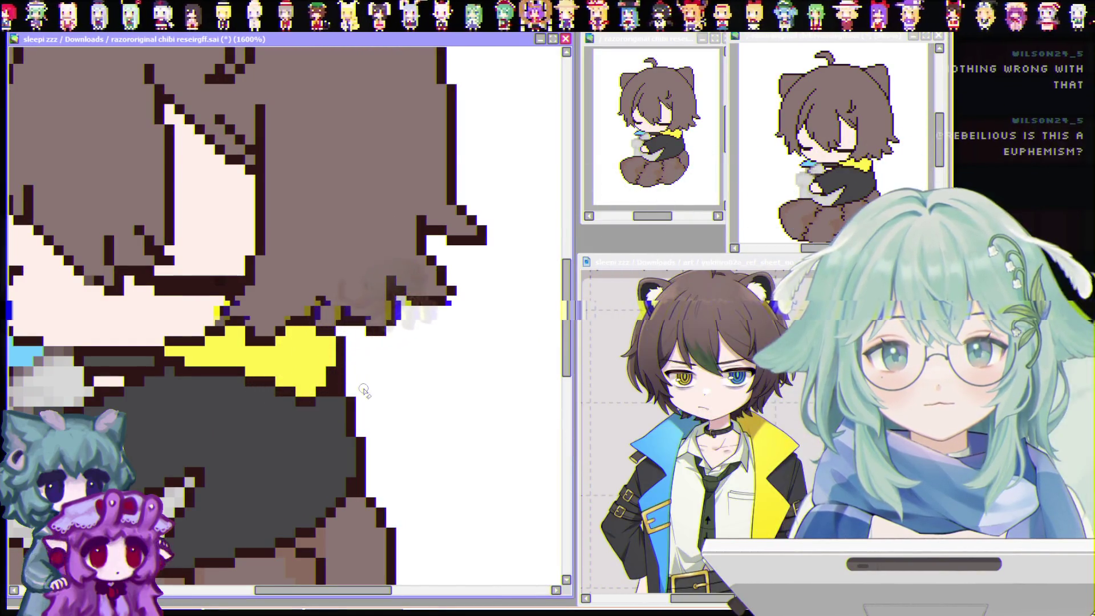
mouse_move(382, 590)
left_mouse_down()
mouse_move(291, 591)
mouse_move(318, 591)
left_mouse_up()
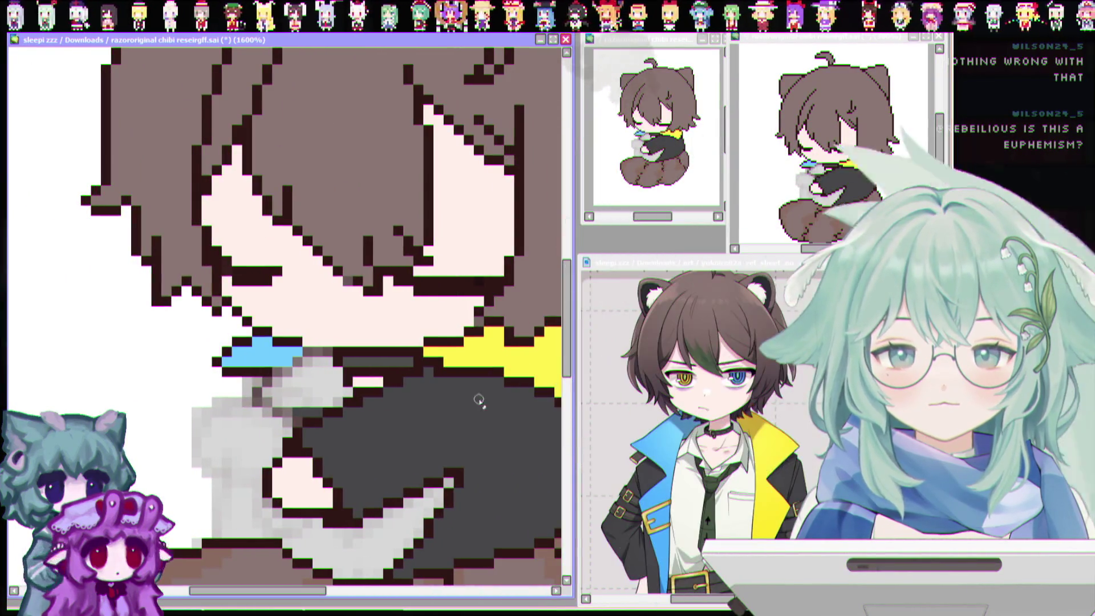
left_click_drag(567, 323, 566, 341)
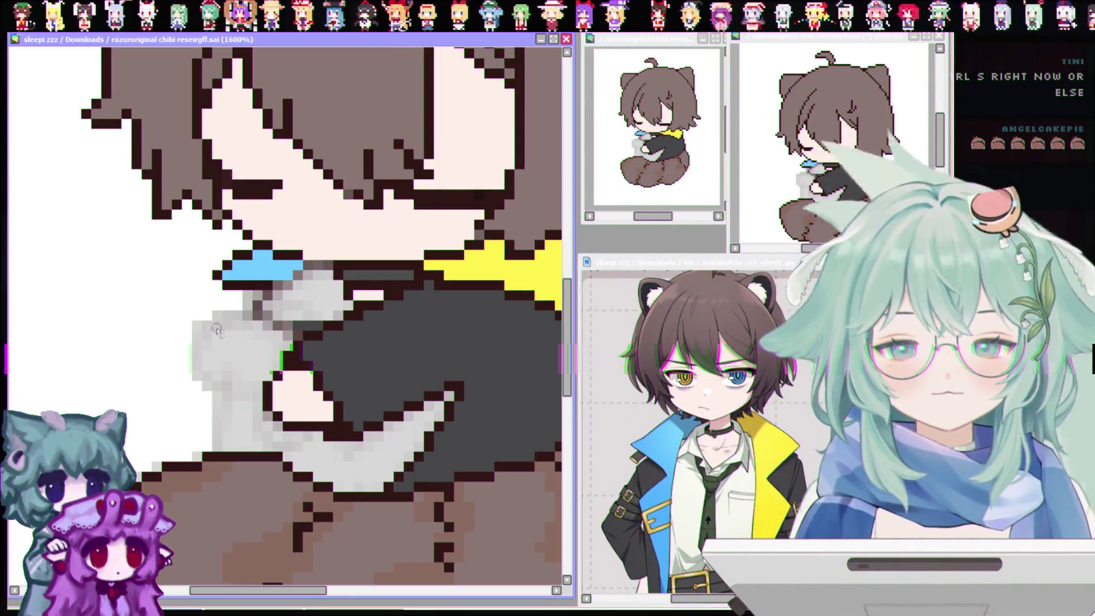
left_click(254, 302)
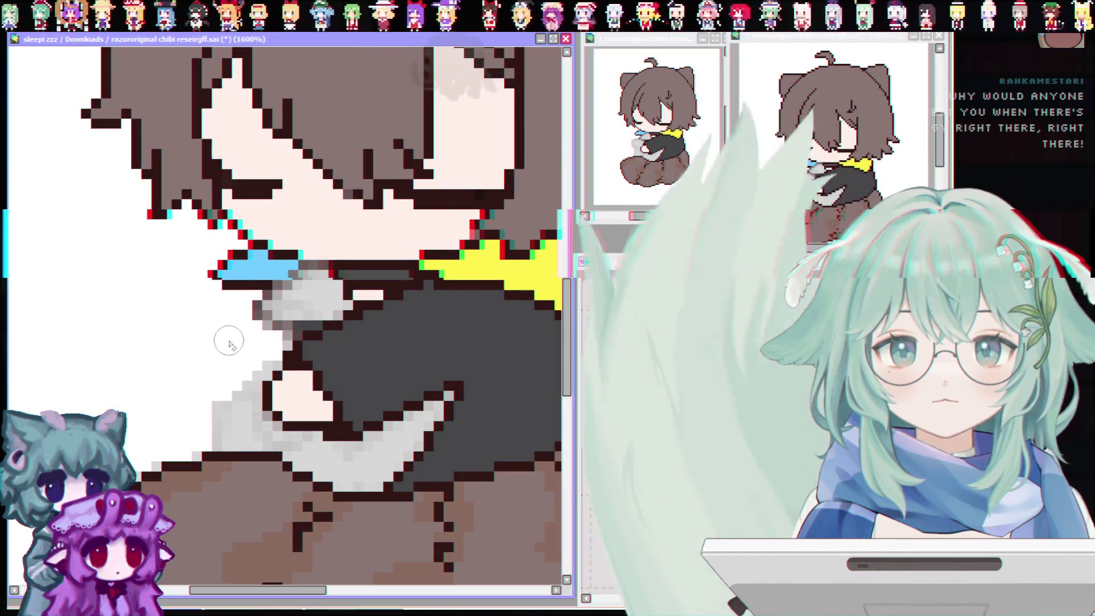
Erase the light-grey pixels left of the body and below the arm, undoing one stray stroke
left_click_drag(229, 344, 217, 431)
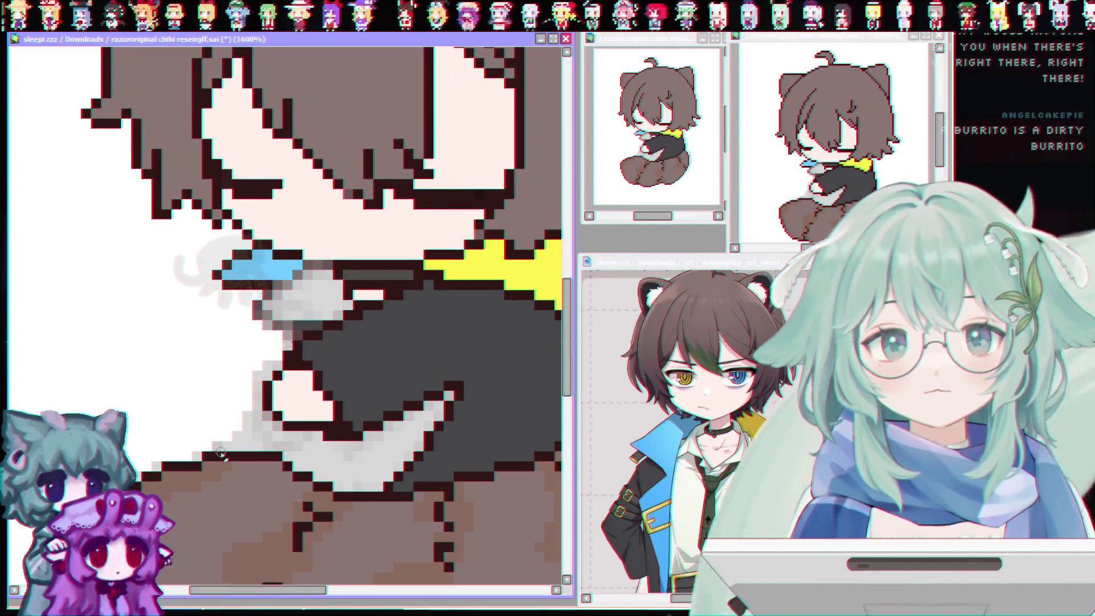
key("ctrl+z")
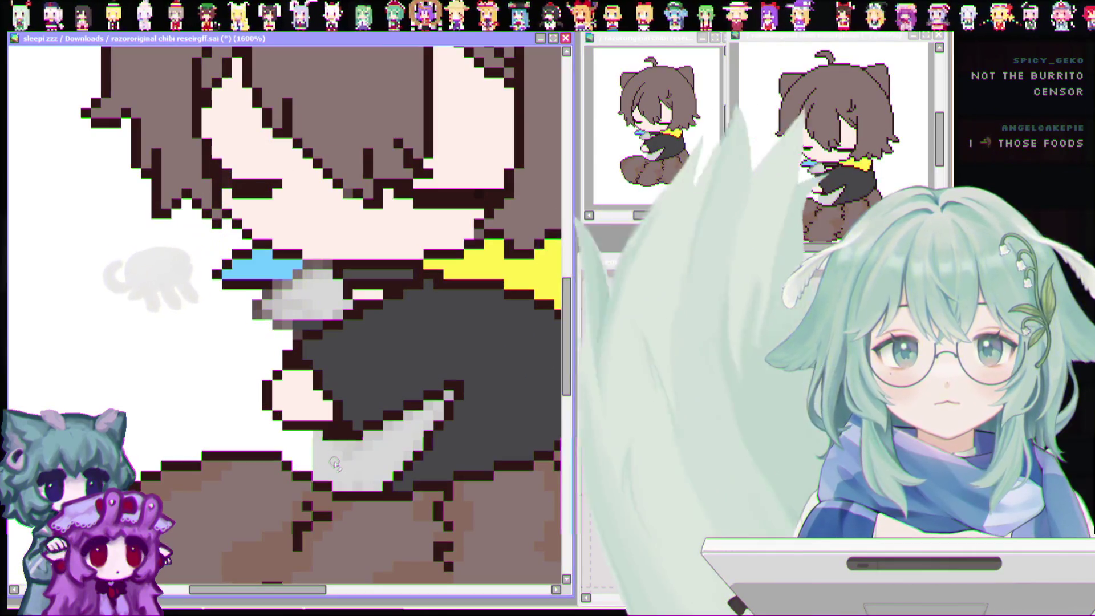
mouse_move(331, 478)
left_mouse_down()
mouse_move(325, 467)
mouse_move(359, 442)
left_mouse_up()
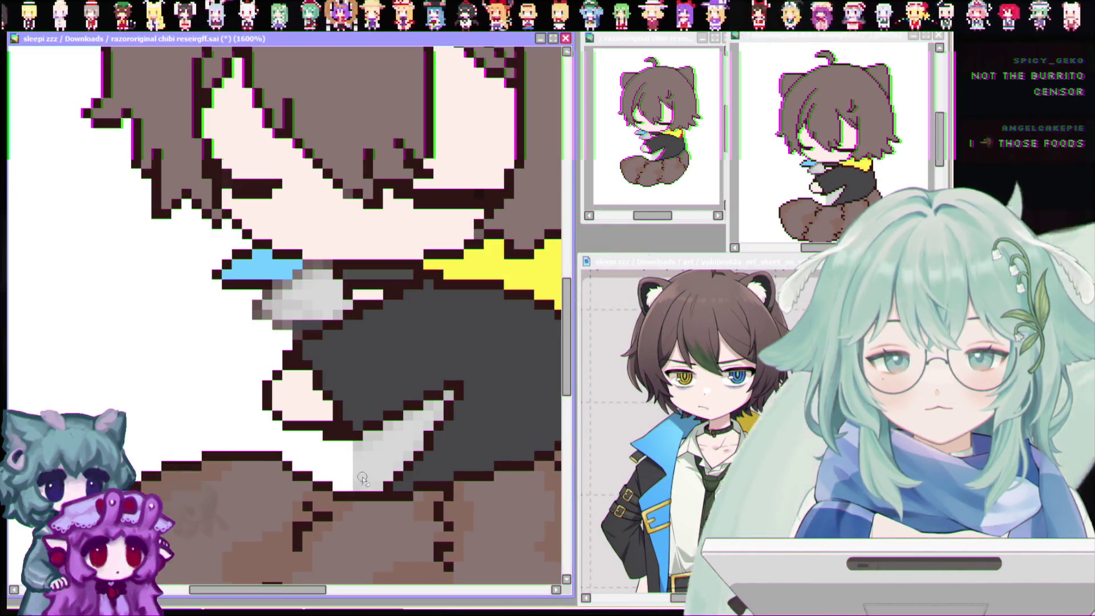
Paint the curved light-grey wedge under the arm white with the pen
mouse_move(342, 484)
left_mouse_down()
mouse_move(353, 450)
mouse_move(388, 433)
mouse_move(402, 467)
mouse_move(414, 420)
mouse_move(437, 415)
left_mouse_up()
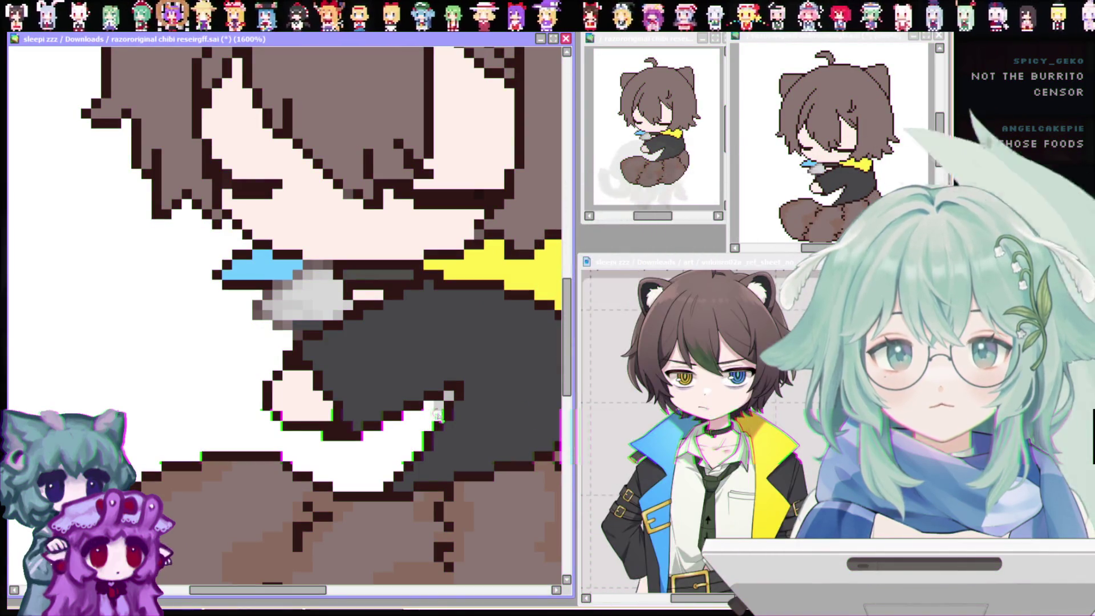
scroll(451, 396, "down", 3)
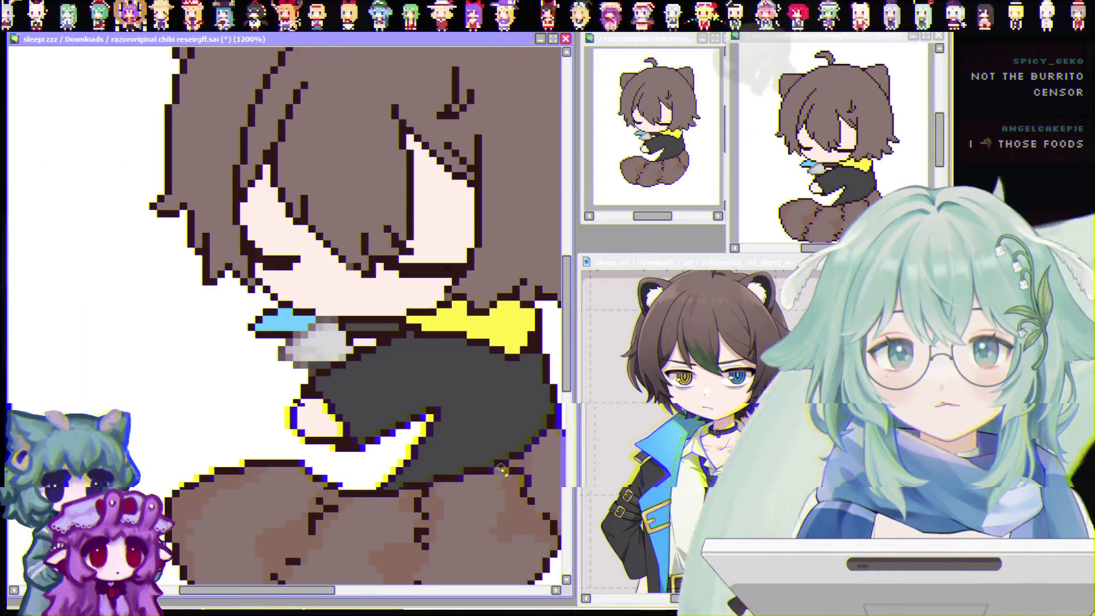
scroll(508, 465, "up", 2)
scroll(519, 399, "down", 2)
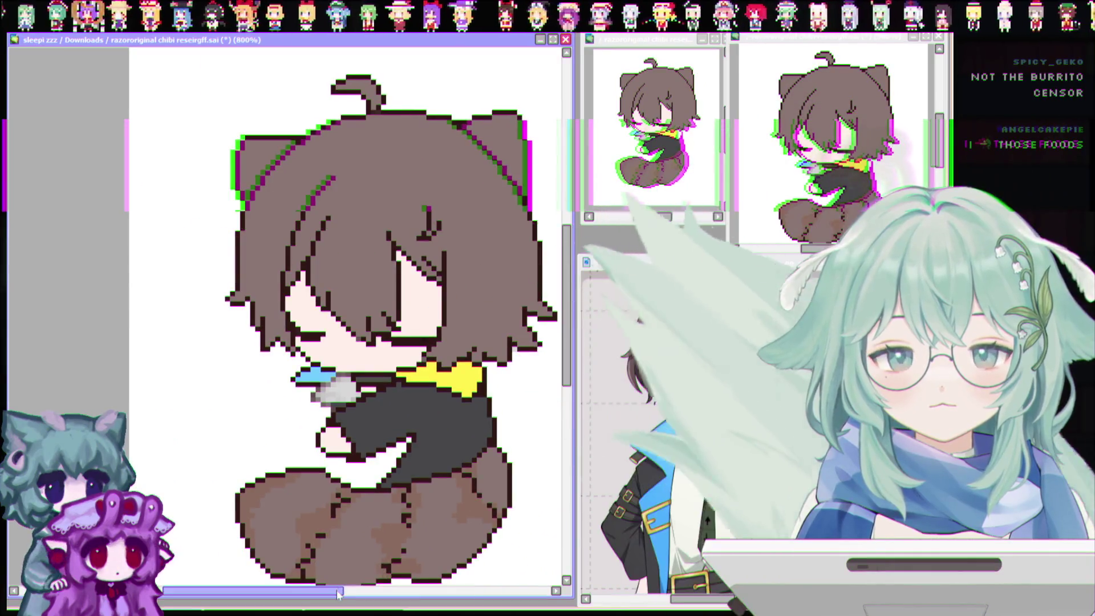
left_click_drag(569, 314, 569, 350)
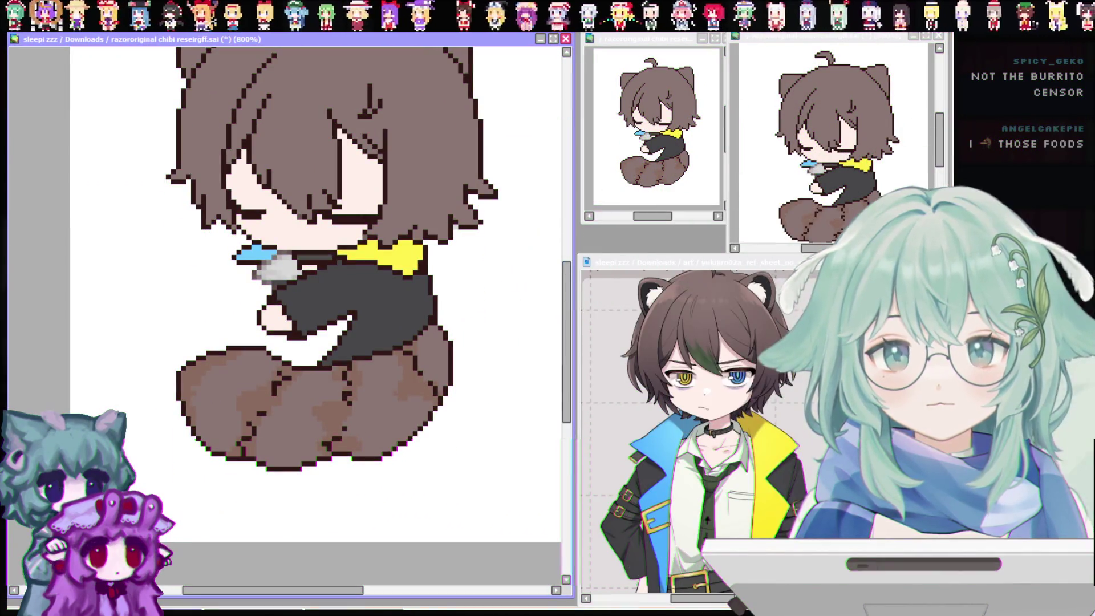
Erase the grey smudge beside the blue tear to white
scroll(349, 307, "down", 2)
scroll(350, 307, "up", 3)
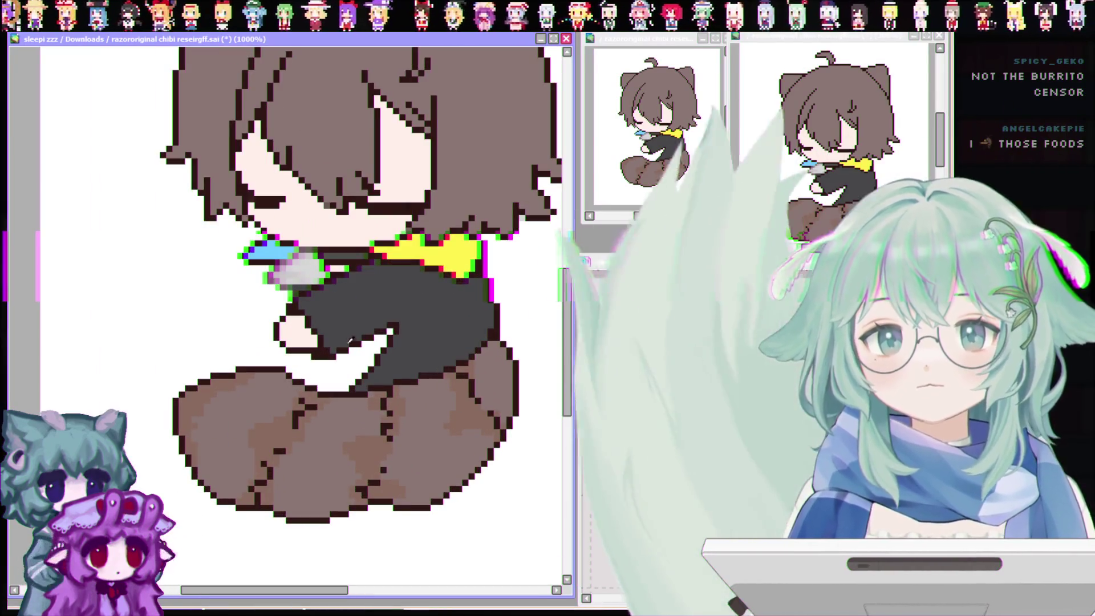
scroll(331, 294, "up", 2)
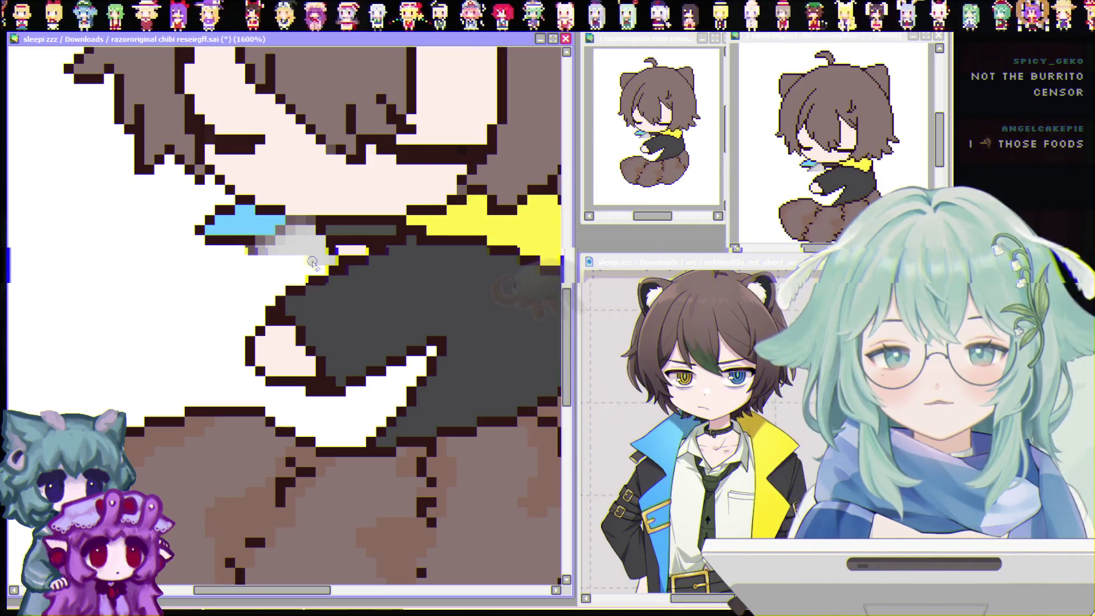
mouse_move(262, 241)
left_mouse_down()
mouse_move(305, 241)
mouse_move(308, 251)
mouse_move(309, 222)
left_mouse_up()
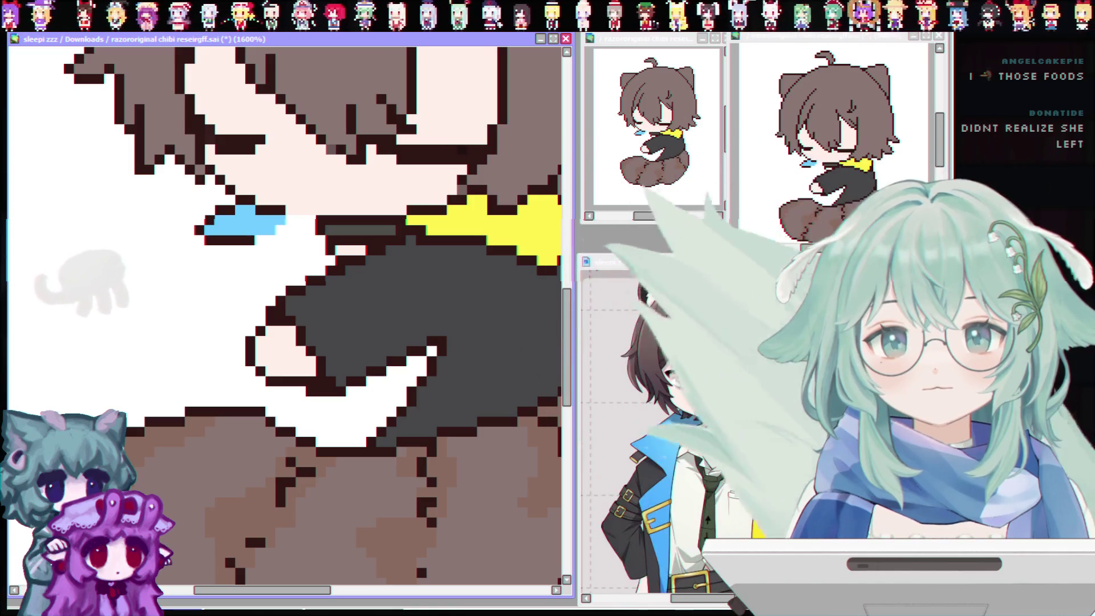
scroll(52, 283, "down", 1)
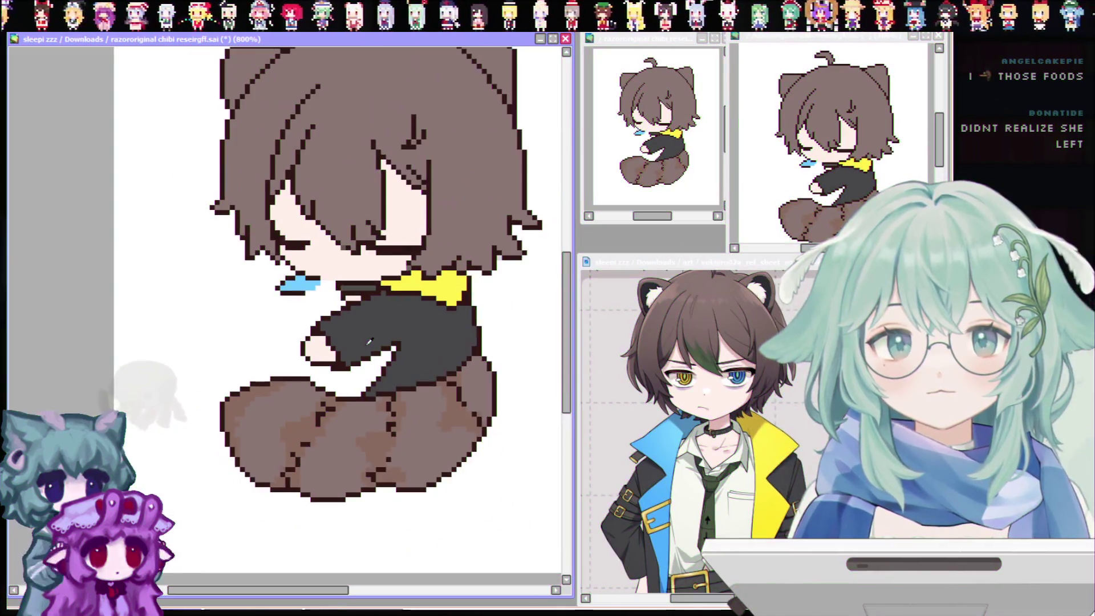
Remove the white background so the whole chibi shows on light grey
scroll(423, 384, "down", 1)
scroll(423, 384, "up", 1)
scroll(362, 296, "up", 1)
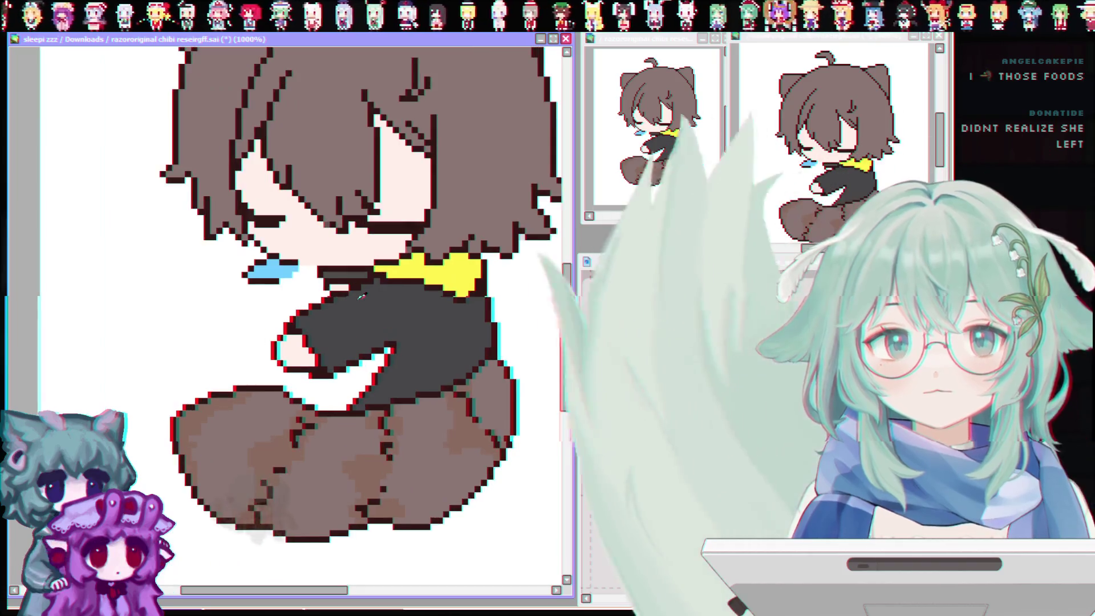
scroll(354, 296, "down", 1)
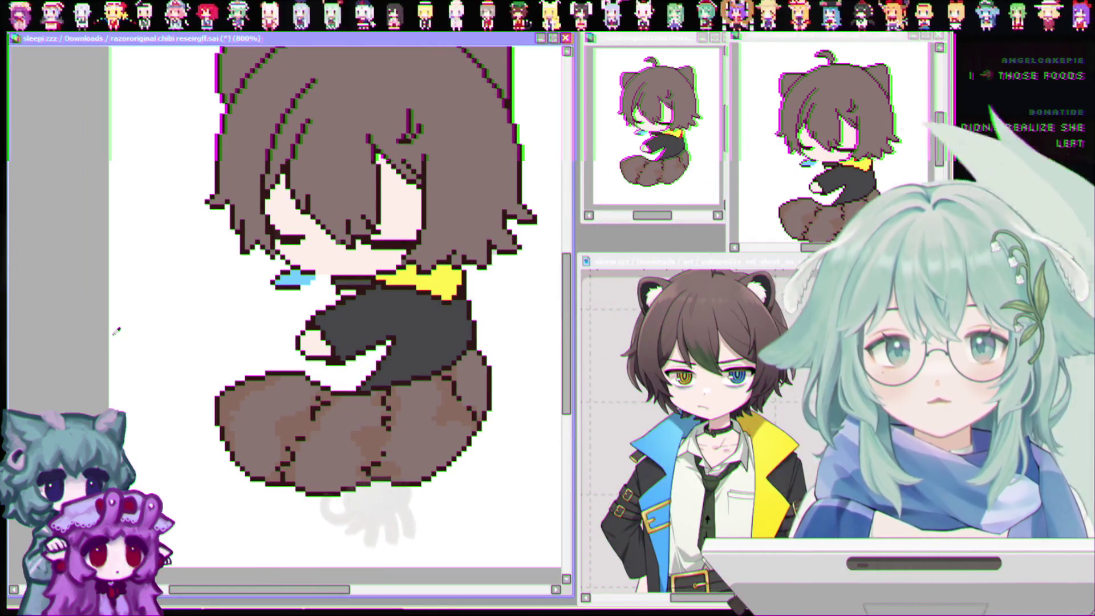
scroll(449, 325, "down", 2)
scroll(449, 325, "up", 3)
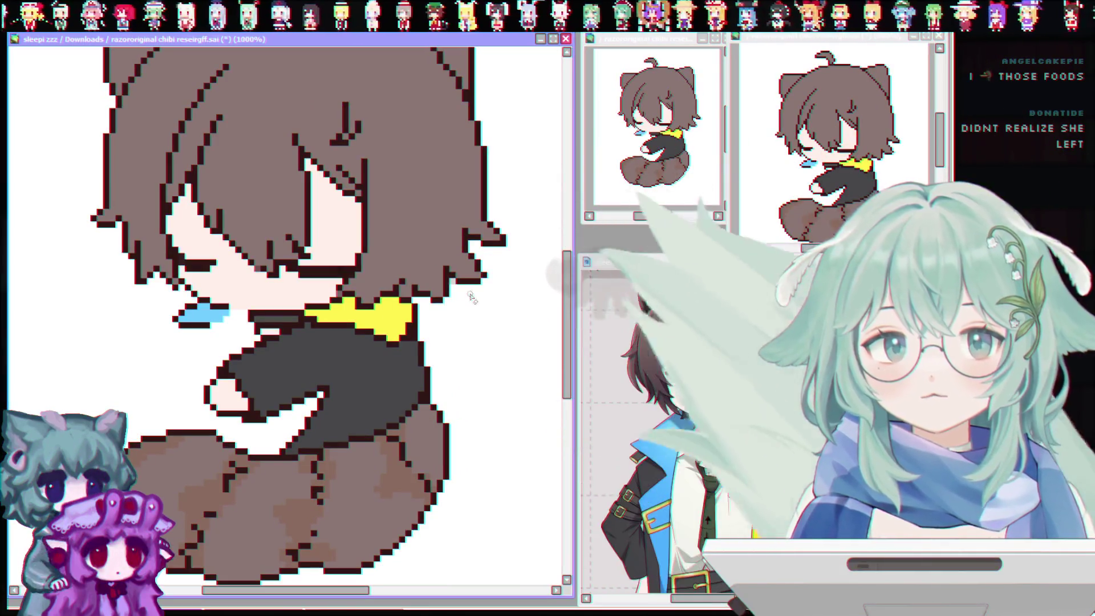
scroll(459, 293, "up", 1)
scroll(464, 298, "down", 3)
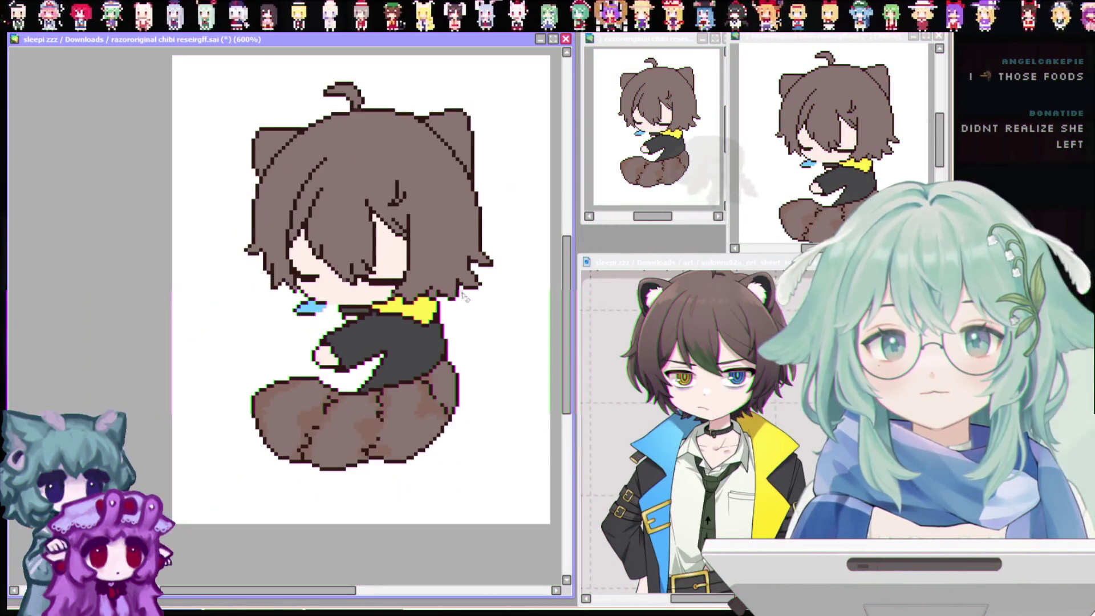
scroll(467, 274, "up", 3)
scroll(433, 285, "down", 1)
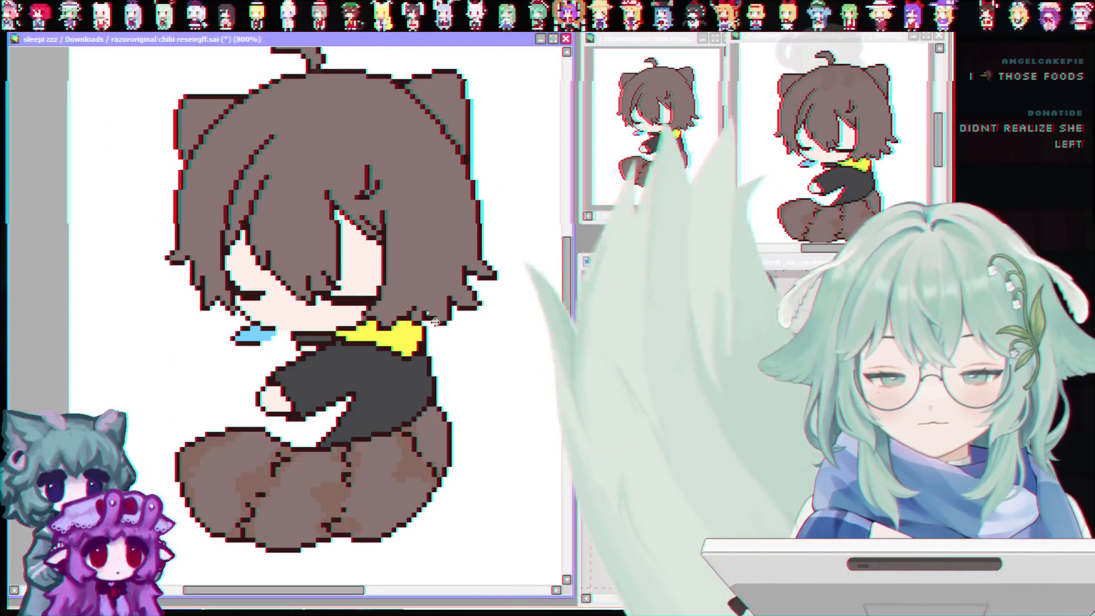
left_click(234, 533)
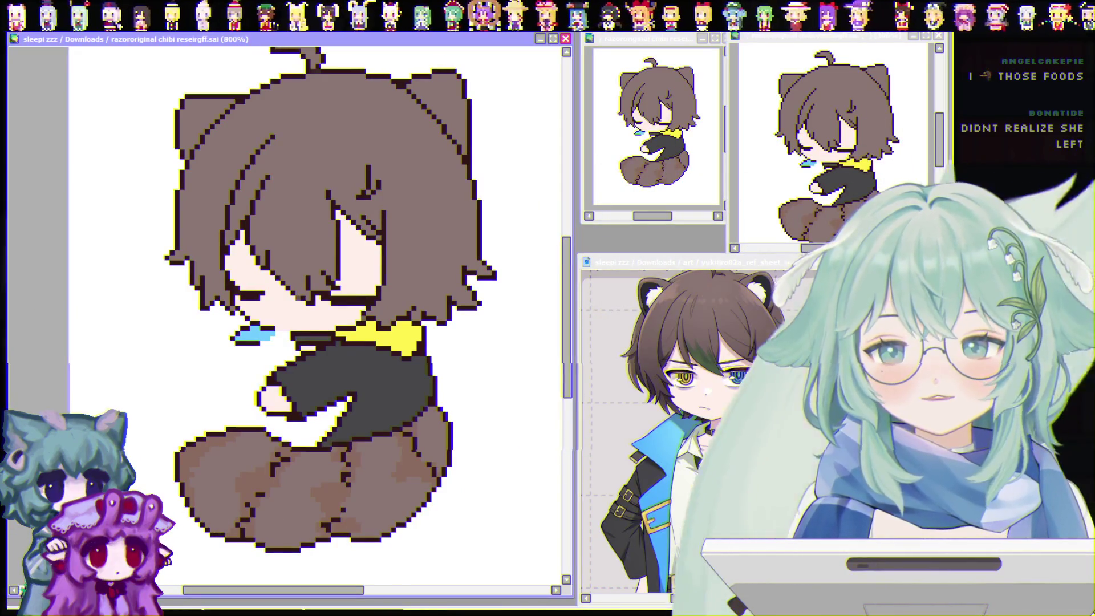
key("Delete")
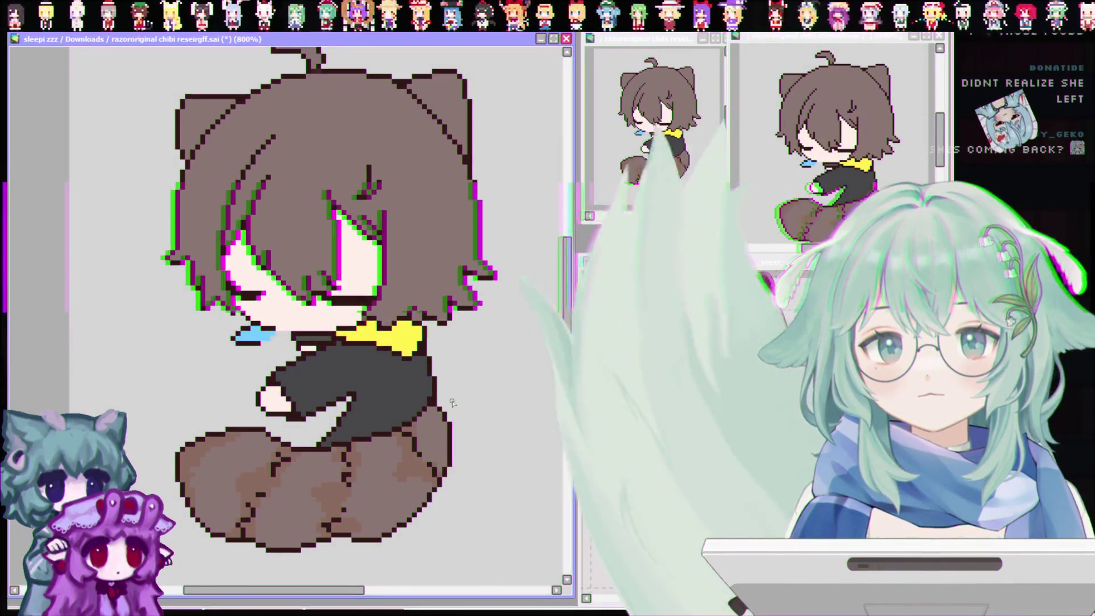
scroll(404, 355, "up", 1)
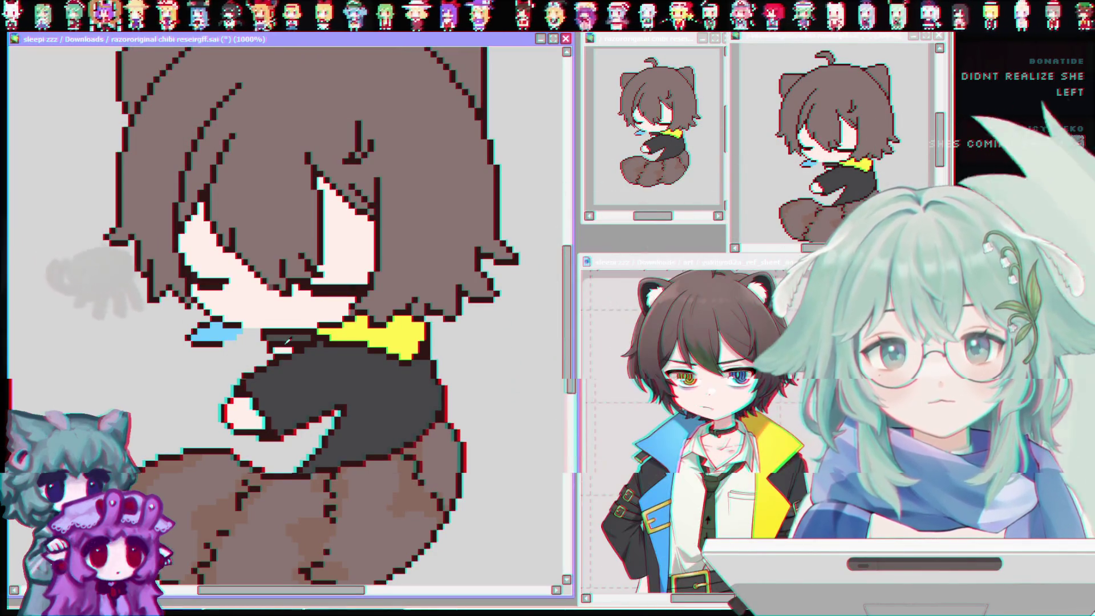
Draw dark outline pixels beneath the blue tear, continuing along the chin toward the yellow collar
scroll(236, 348, "down", 3)
scroll(236, 348, "up", 4)
scroll(237, 348, "up", 2)
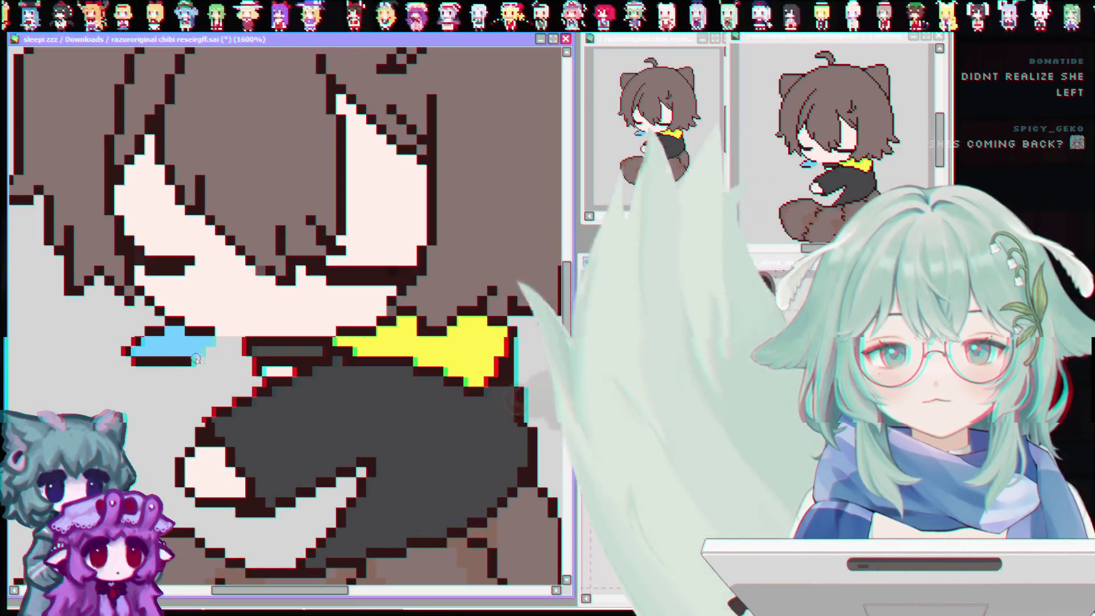
left_click_drag(188, 357, 204, 359)
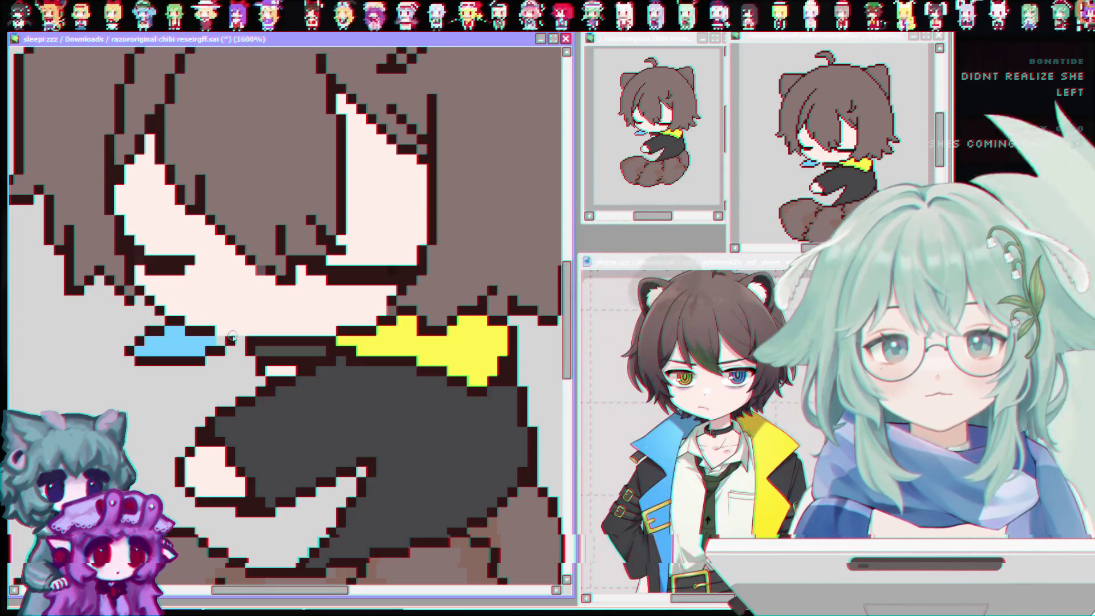
left_click_drag(209, 349, 242, 340)
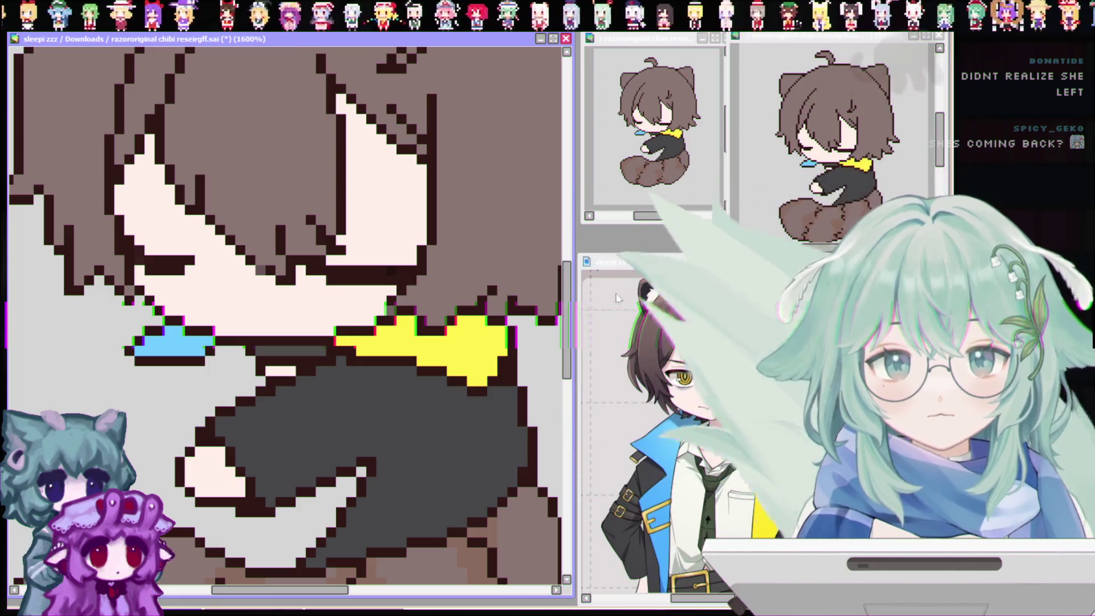
left_click_drag(567, 304, 566, 322)
scroll(440, 374, "down", 2)
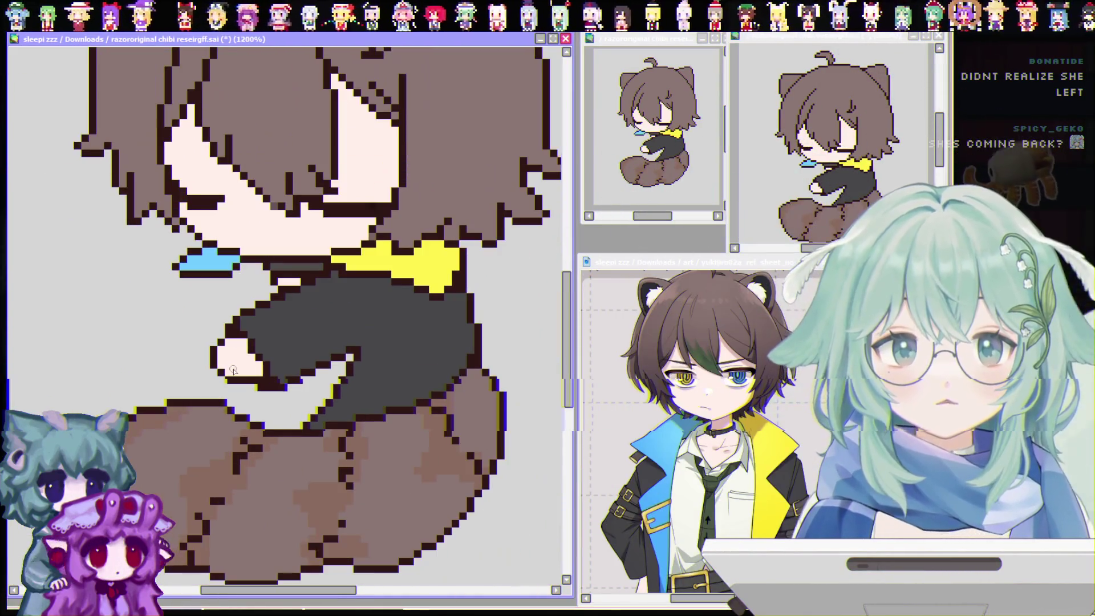
scroll(272, 279, "up", 2)
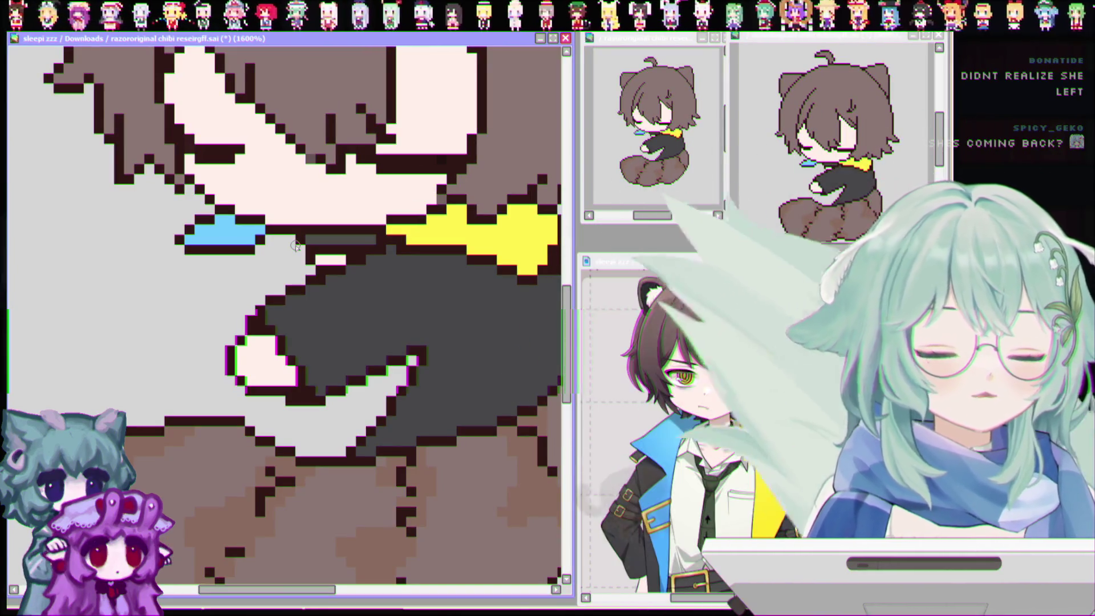
scroll(296, 245, "down", 3)
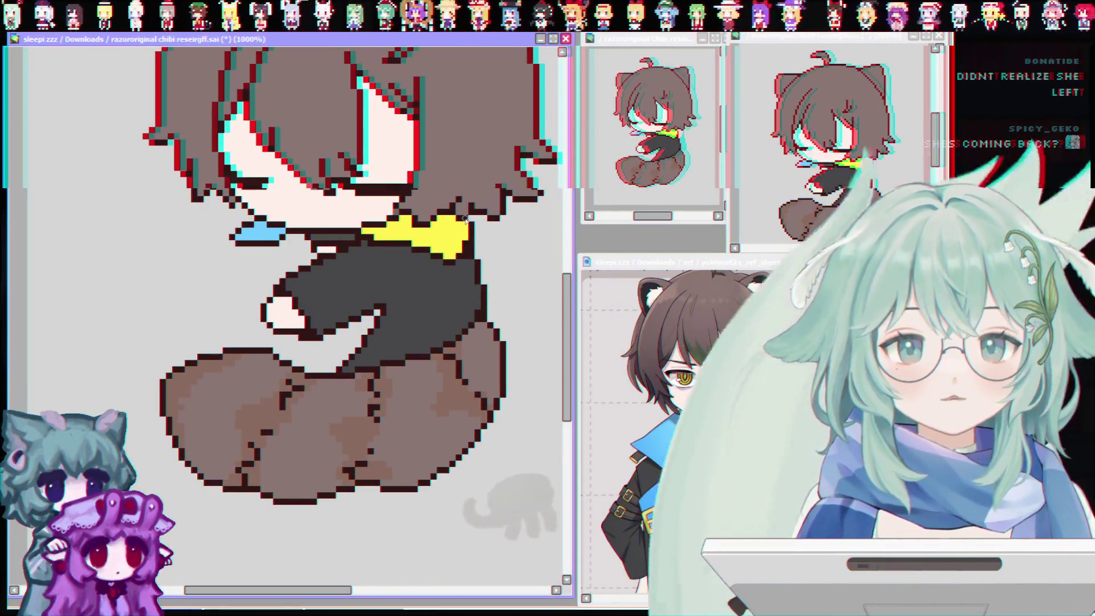
scroll(283, 319, "down", 1)
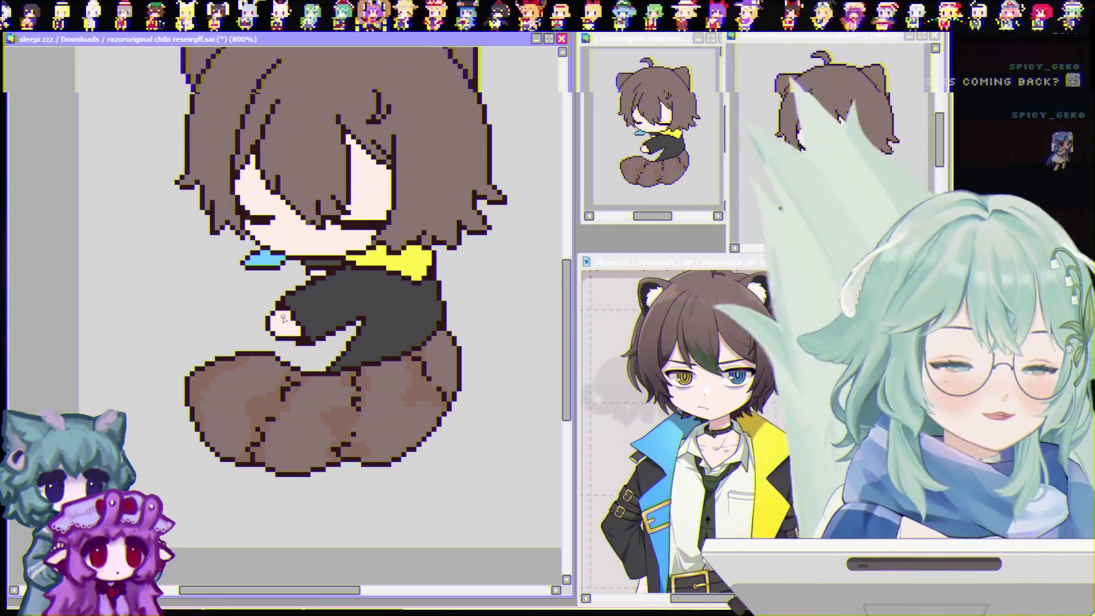
scroll(283, 318, "down", 1)
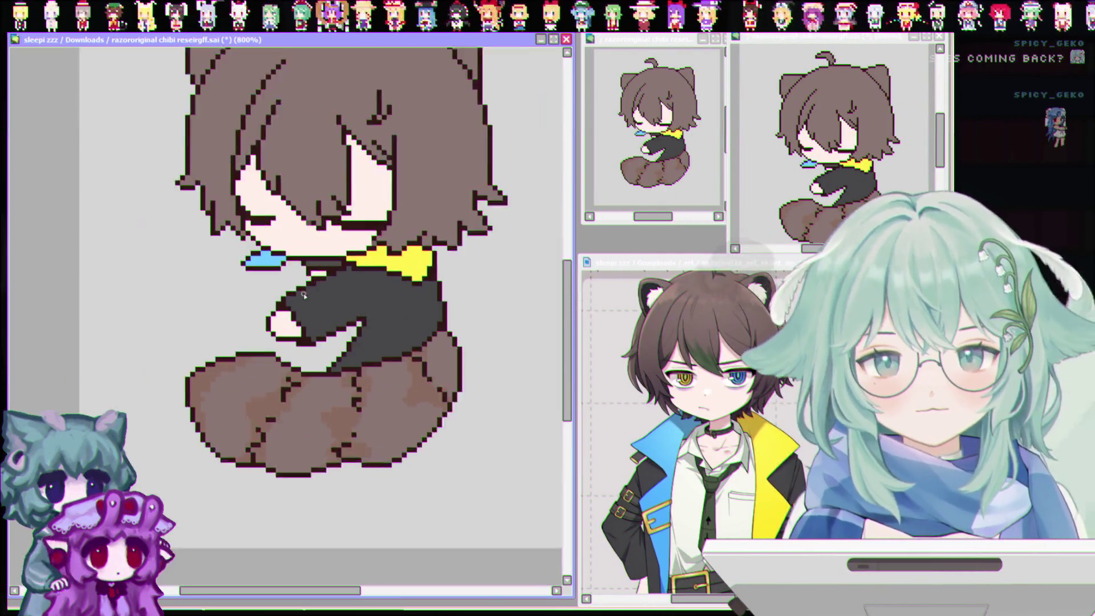
scroll(340, 292, "up", 4)
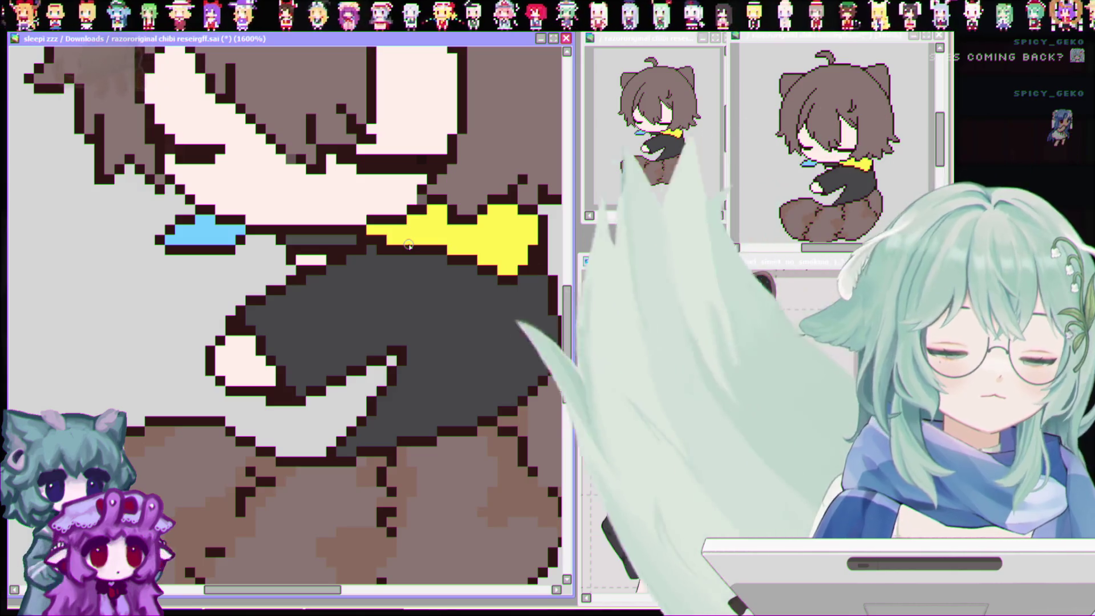
scroll(276, 289, "down", 2)
scroll(271, 292, "down", 1)
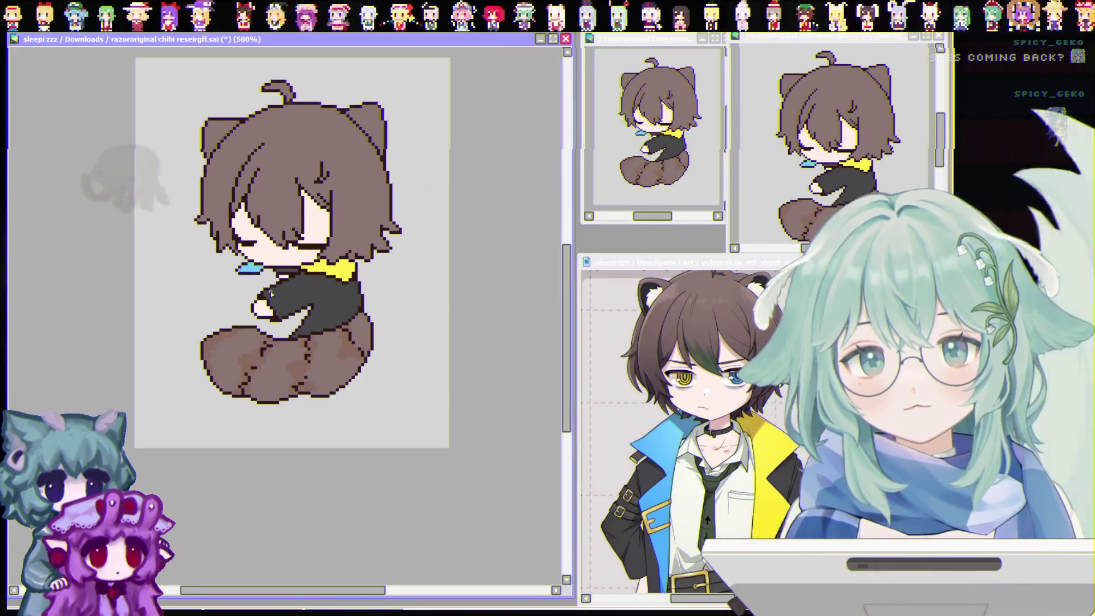
scroll(265, 274, "up", 2)
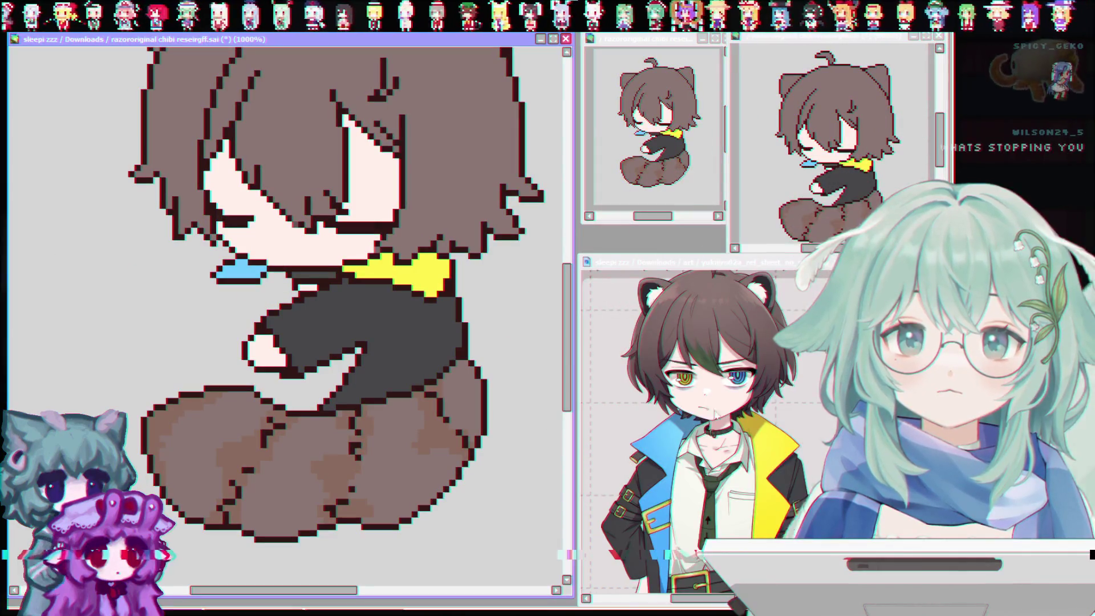
Check the reference sheet, then return to the canvas to add white pillow pixels under the arm
left_click(632, 437)
left_click(262, 285)
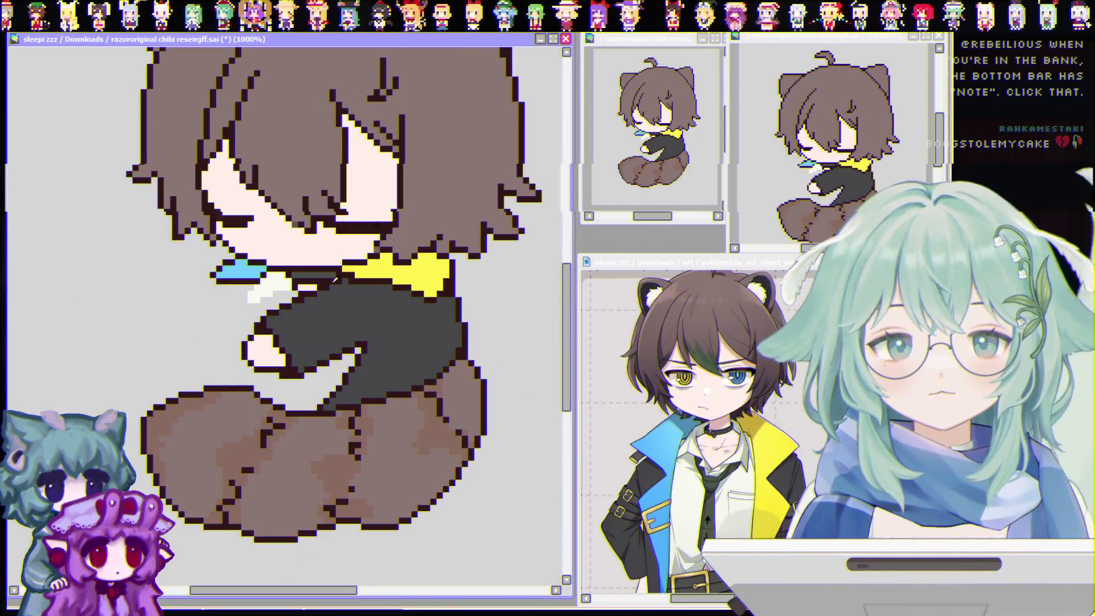
scroll(298, 303, "up", 1)
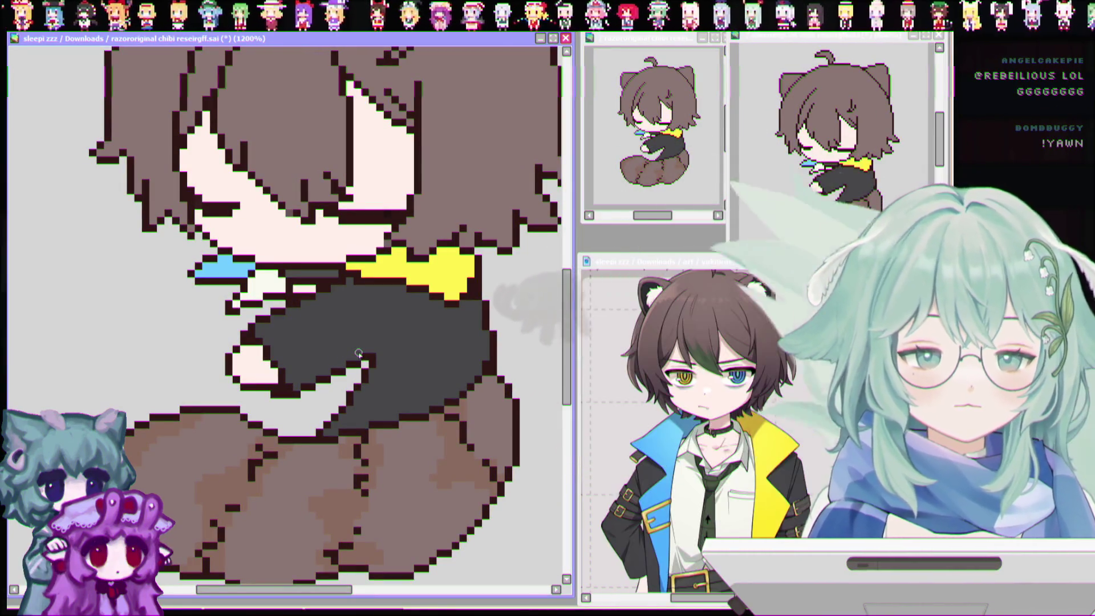
key("ctrl+minus")
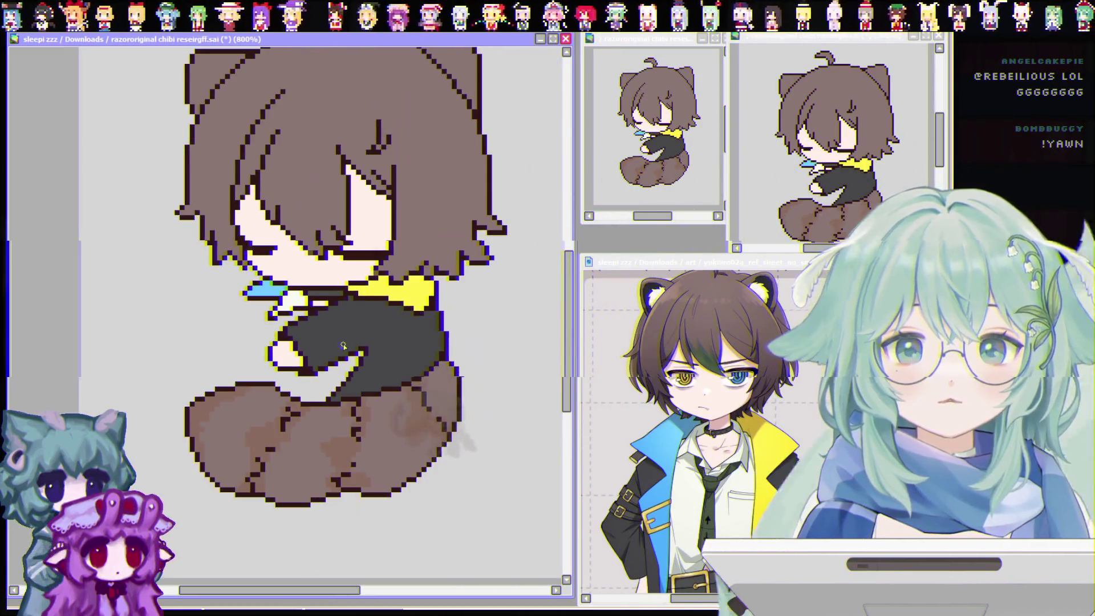
key("ctrl+plus")
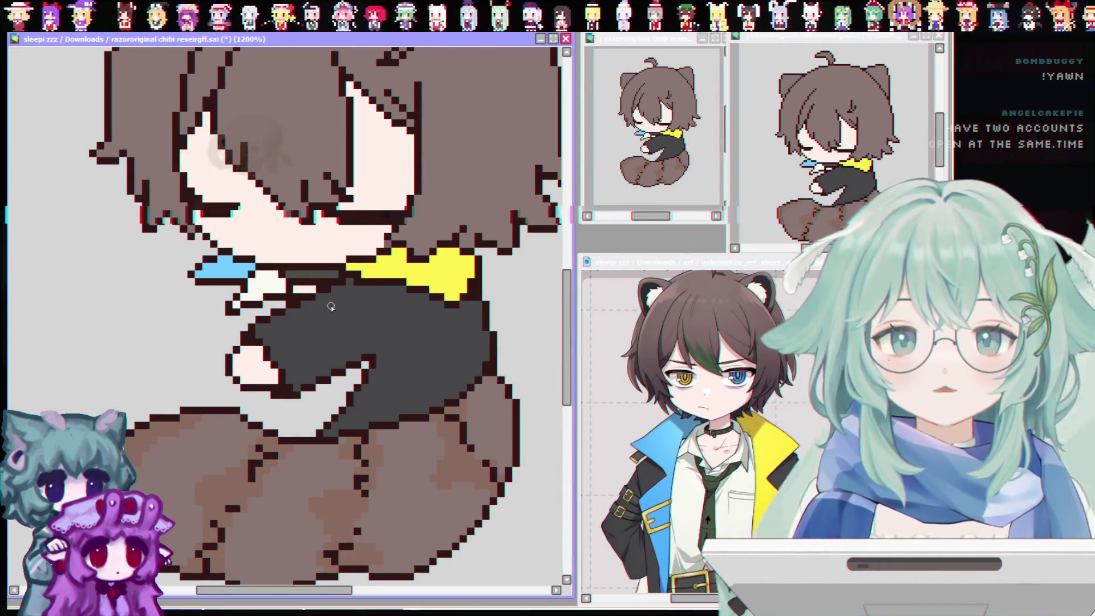
scroll(330, 305, "down", 1)
scroll(291, 357, "up", 1)
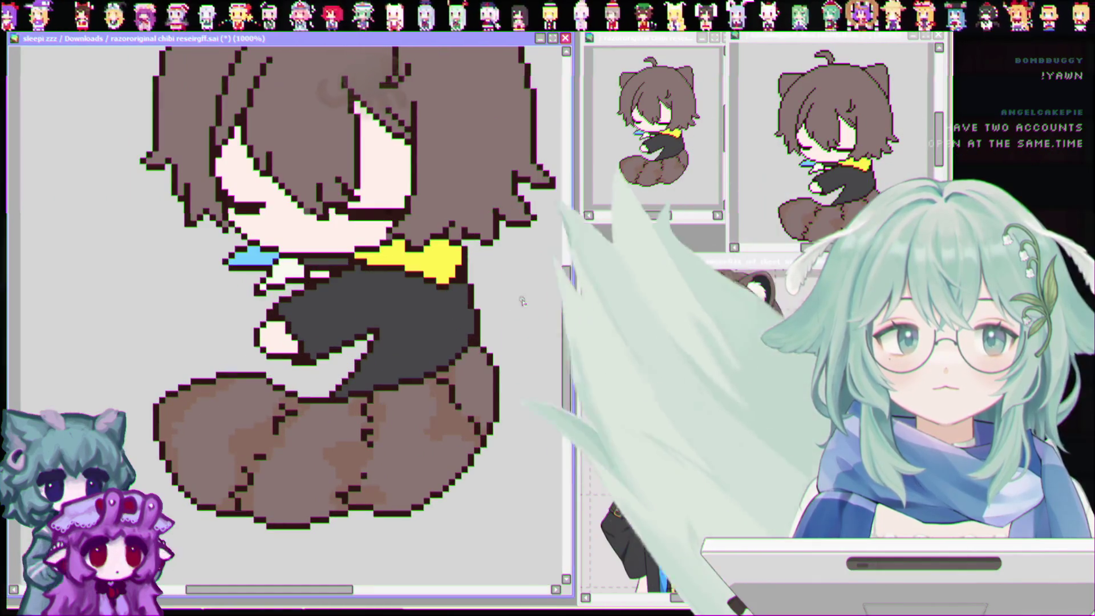
left_click_drag(569, 305, 566, 320)
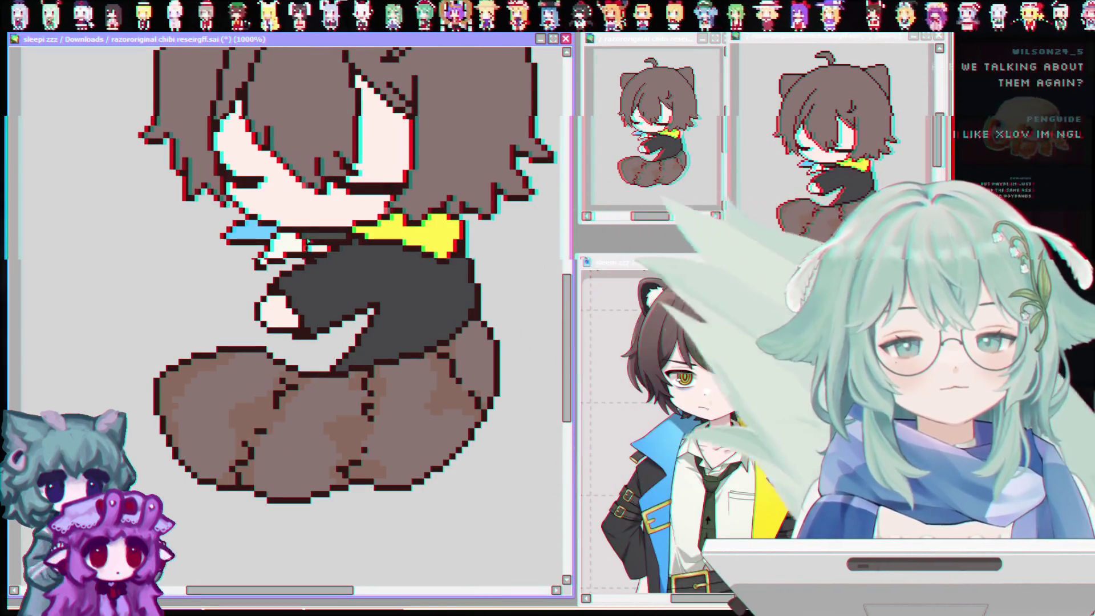
Scroll the canvas to review the blocked-in hair, collar, sleeves and shaded brown legs
scroll(166, 304, "down", 1)
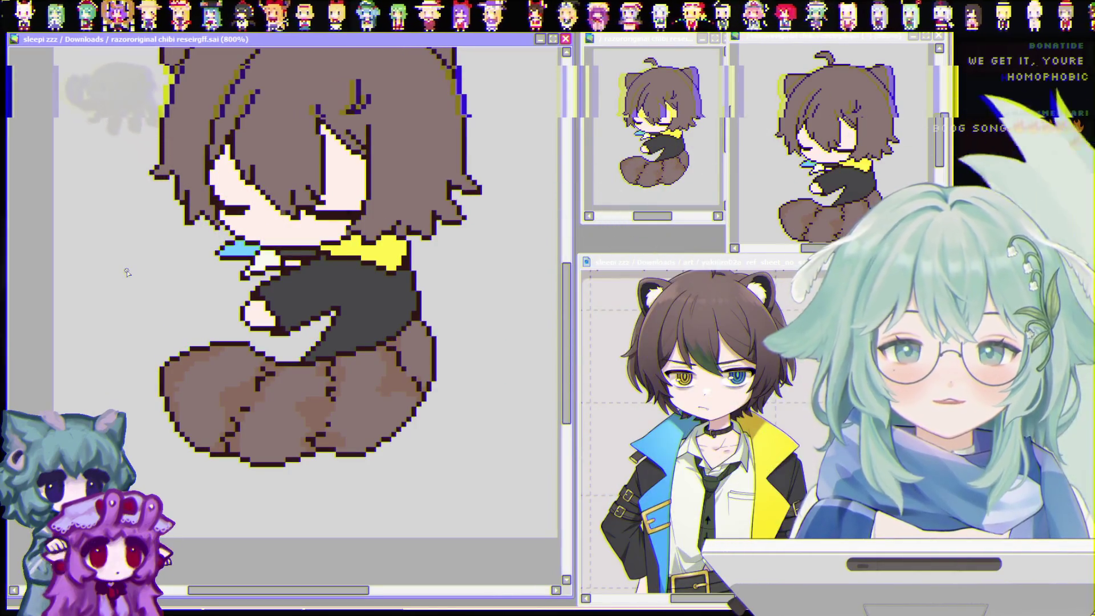
scroll(126, 273, "down", 2)
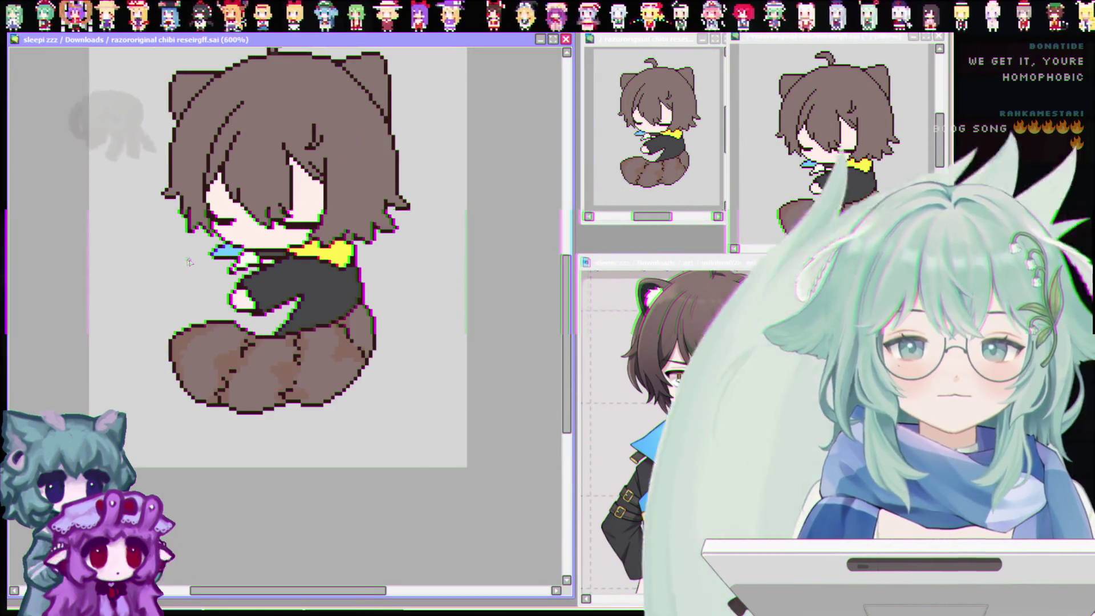
scroll(274, 235, "up", 4)
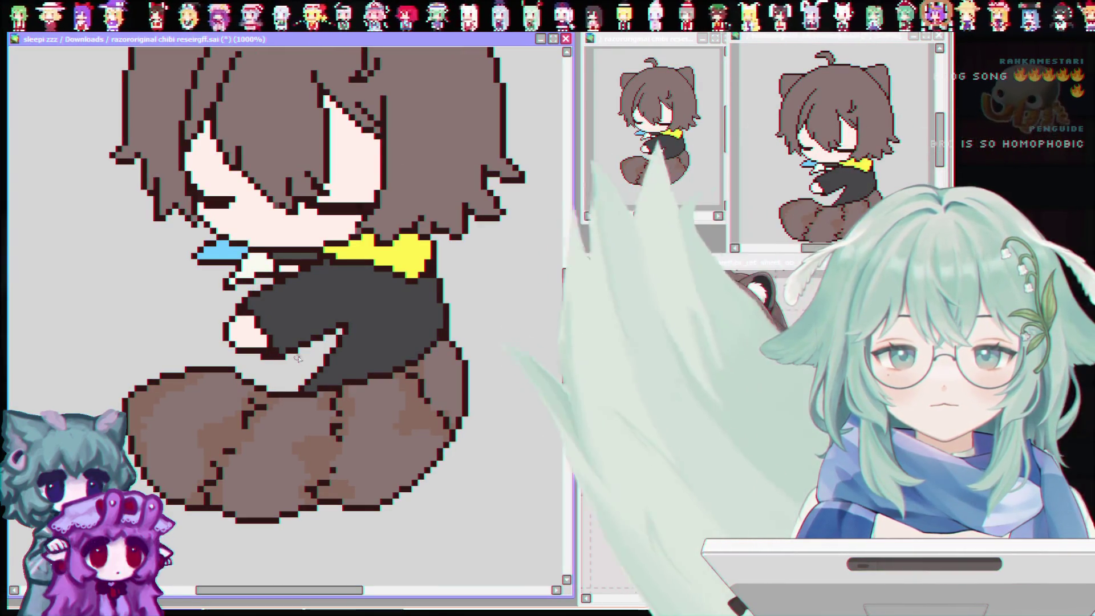
Add light pixels near the hugging hand and dark outline pixels along its lower-left edge, checking the reference sheet
left_click(288, 268)
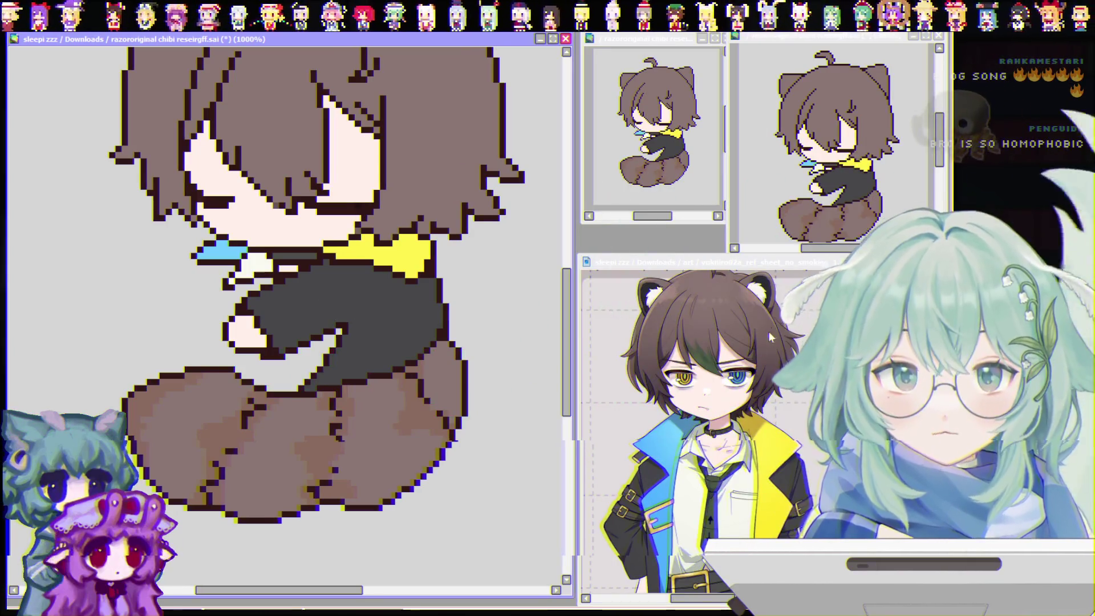
left_click(701, 399)
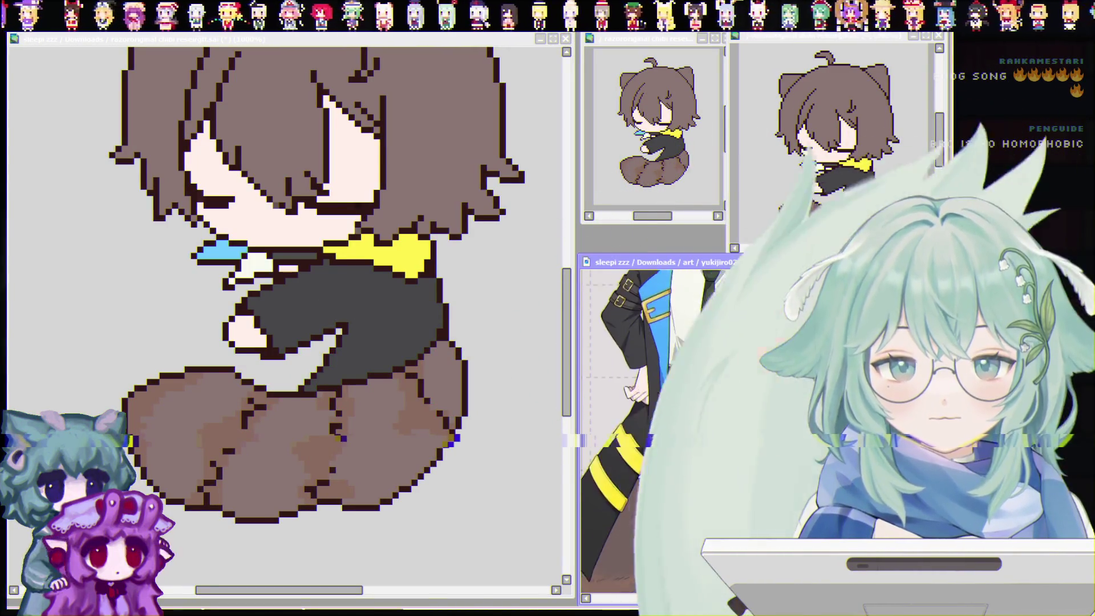
scroll(656, 399, "down", 2)
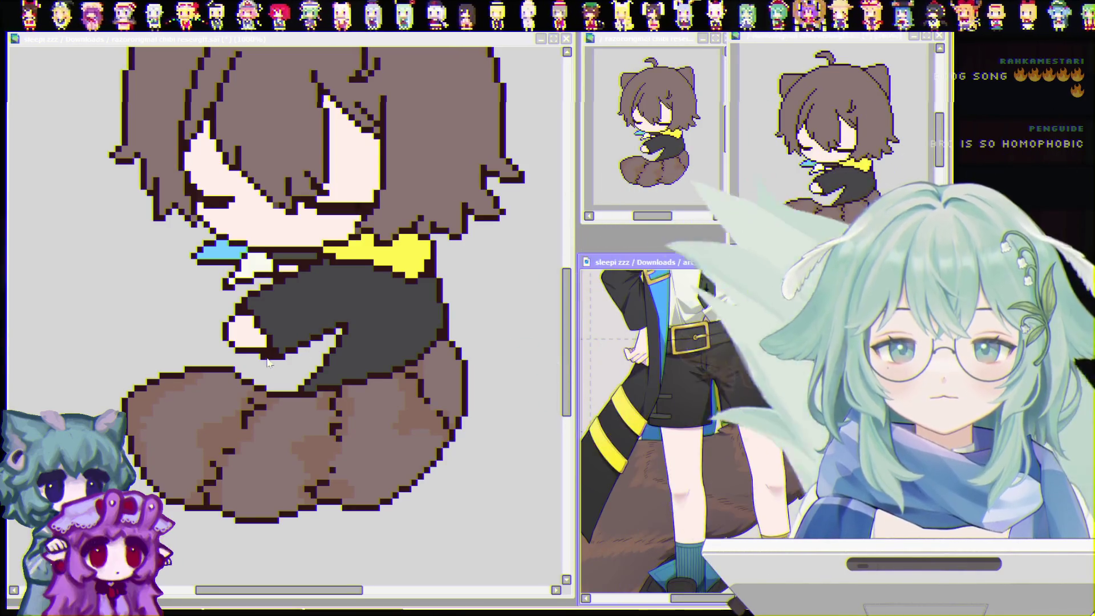
left_click_drag(225, 341, 217, 359)
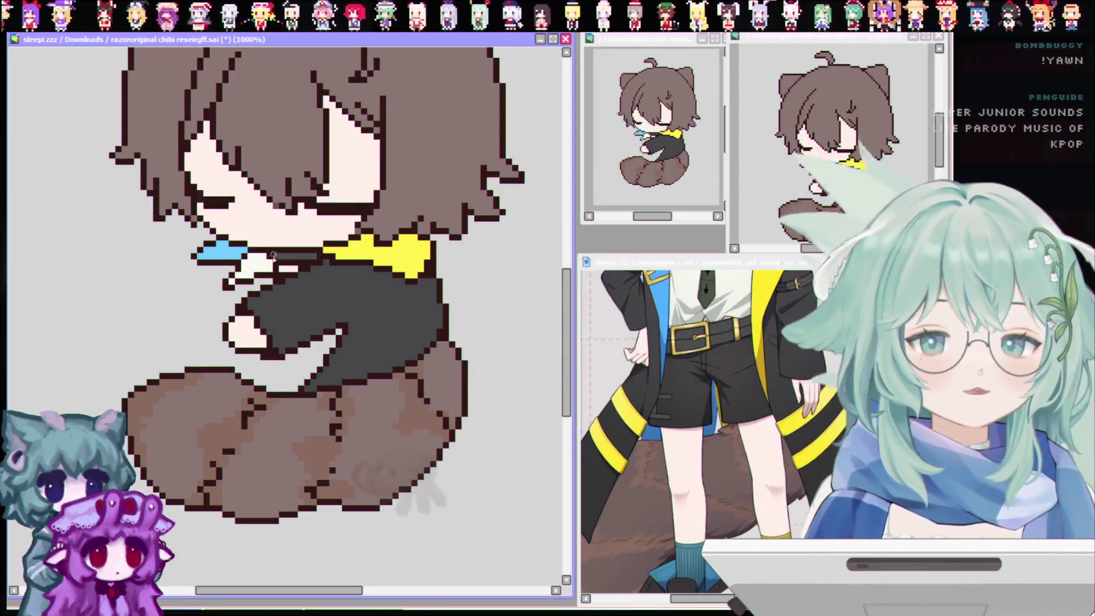
left_click(627, 399)
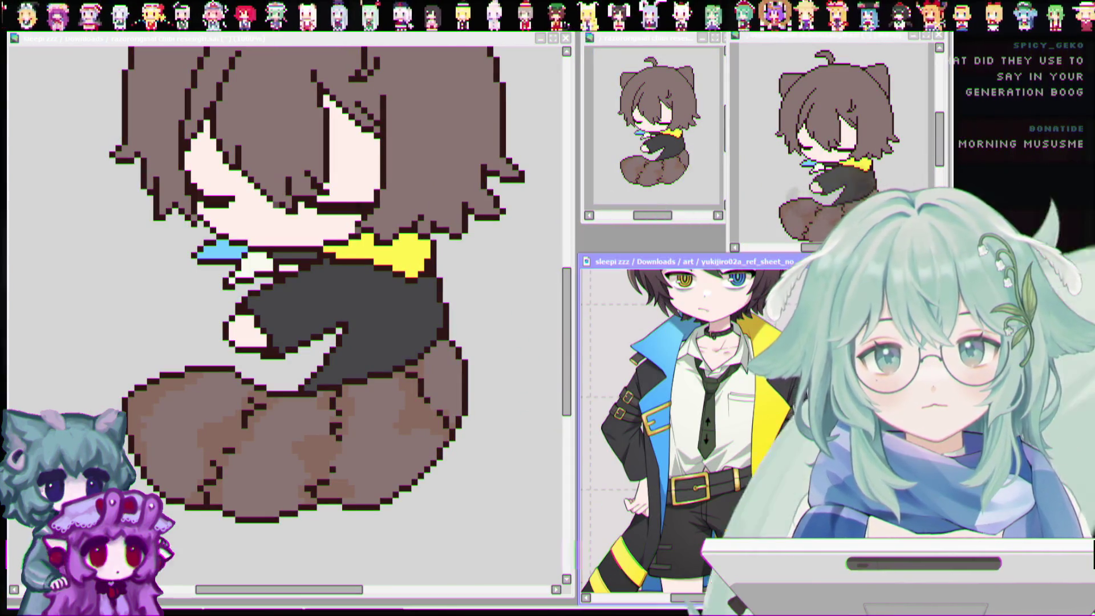
left_click(472, 372)
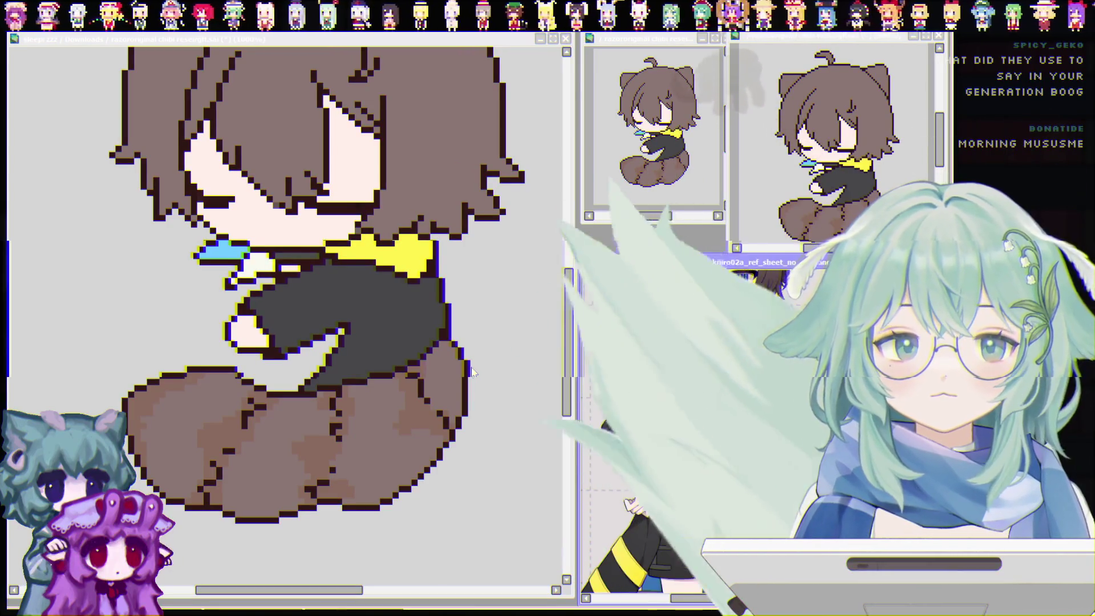
Clear the selection and undo the looping scribble left of the hand
key("ctrl+d")
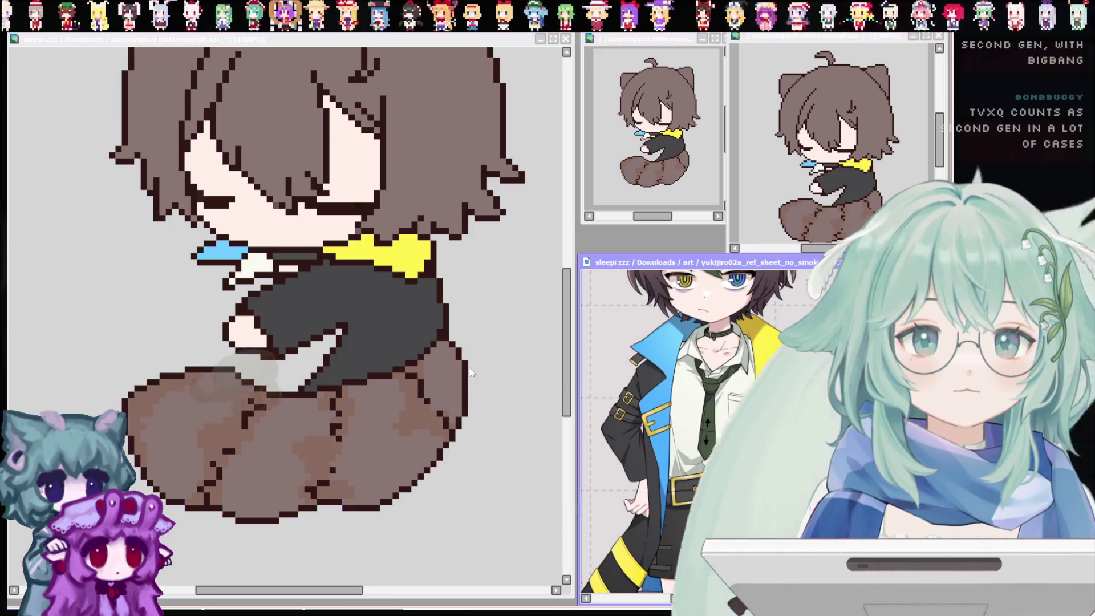
mouse_move(176, 296)
left_mouse_down()
mouse_move(214, 308)
mouse_move(169, 347)
left_mouse_up()
key("ctrl+z")
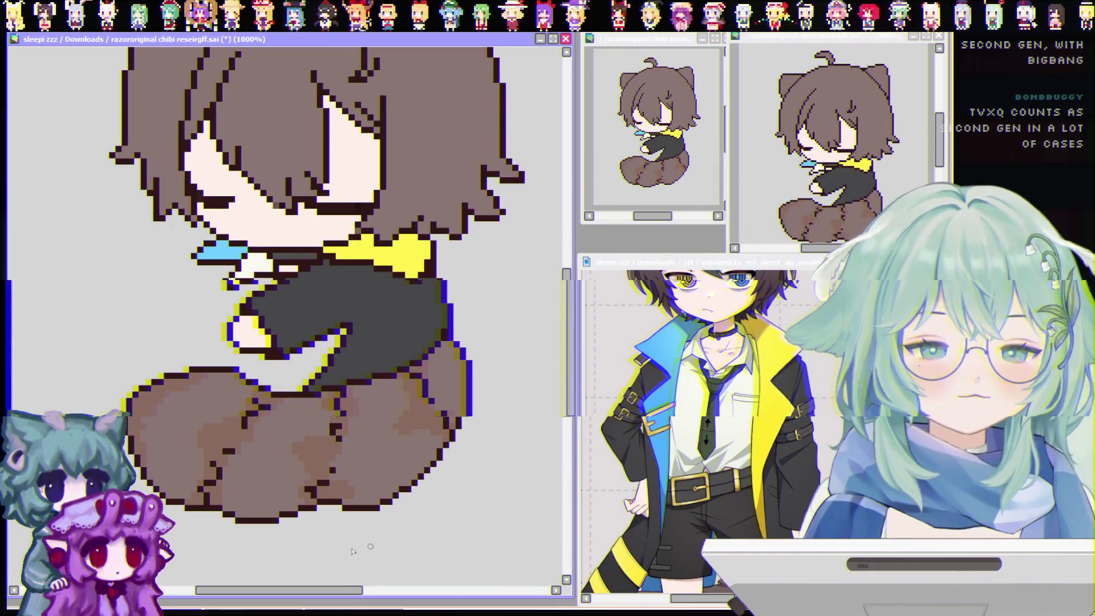
left_click_drag(353, 550, 392, 550)
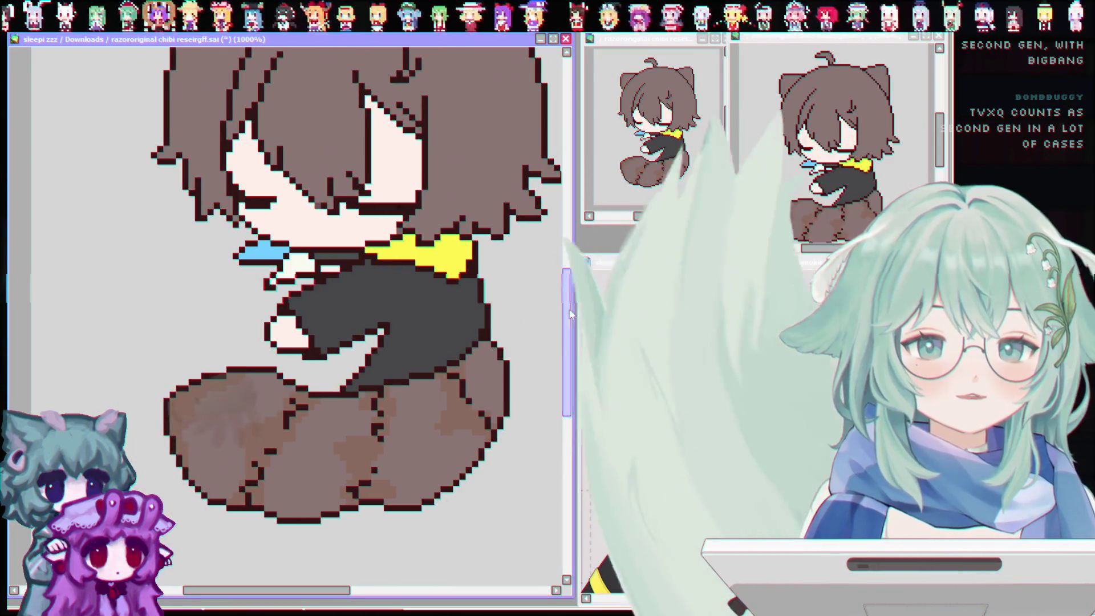
left_click_drag(568, 314, 567, 296)
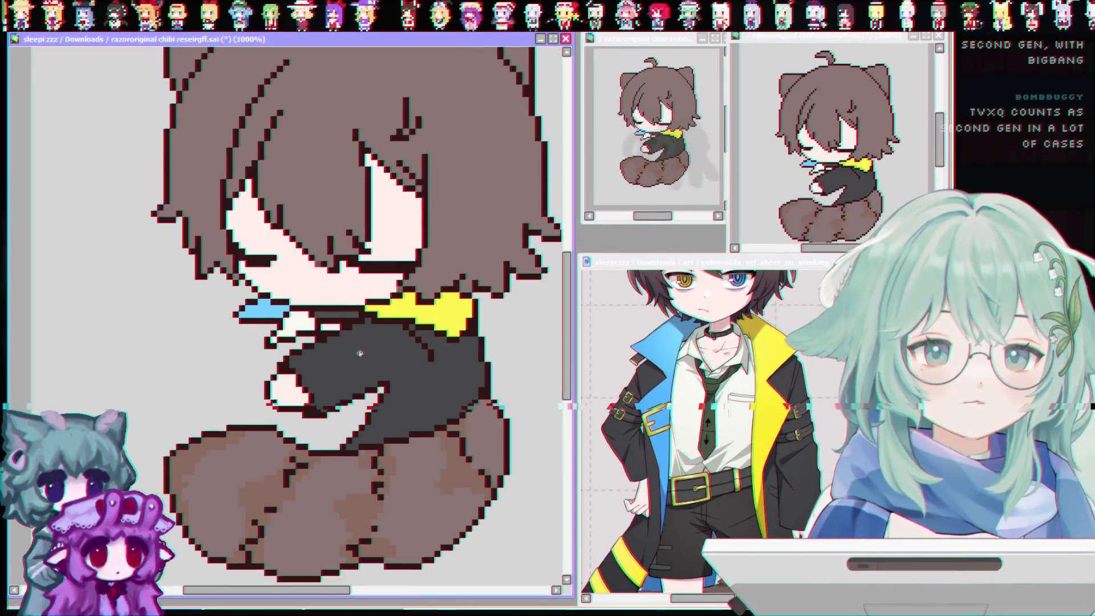
Draw a dark outline across the shirt and paint the sleeve cuff strip dark grey
left_click_drag(328, 338, 353, 383)
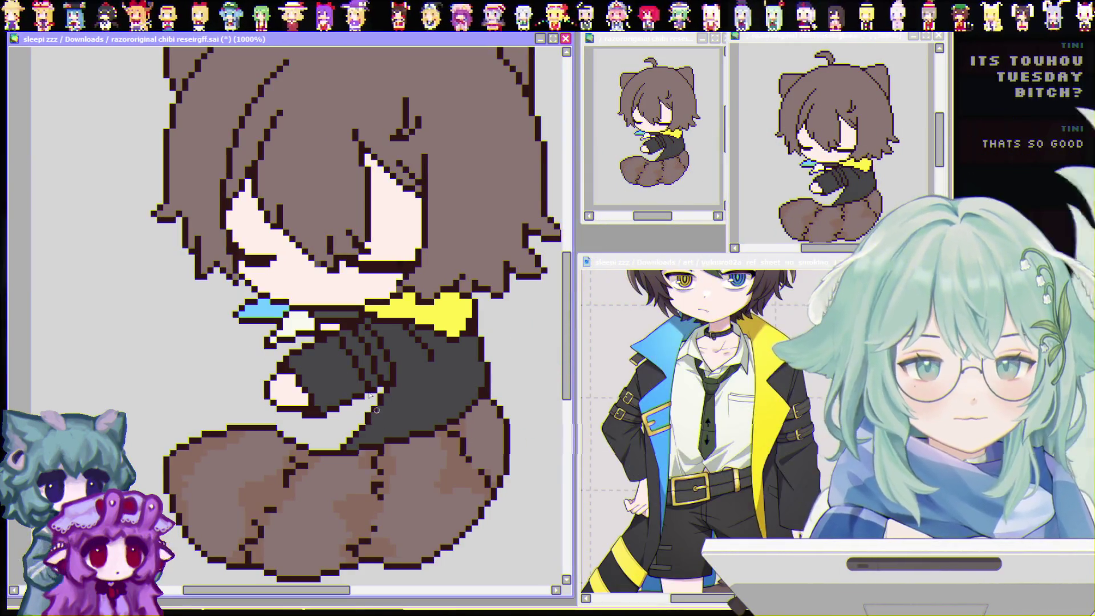
left_click_drag(336, 328, 321, 328)
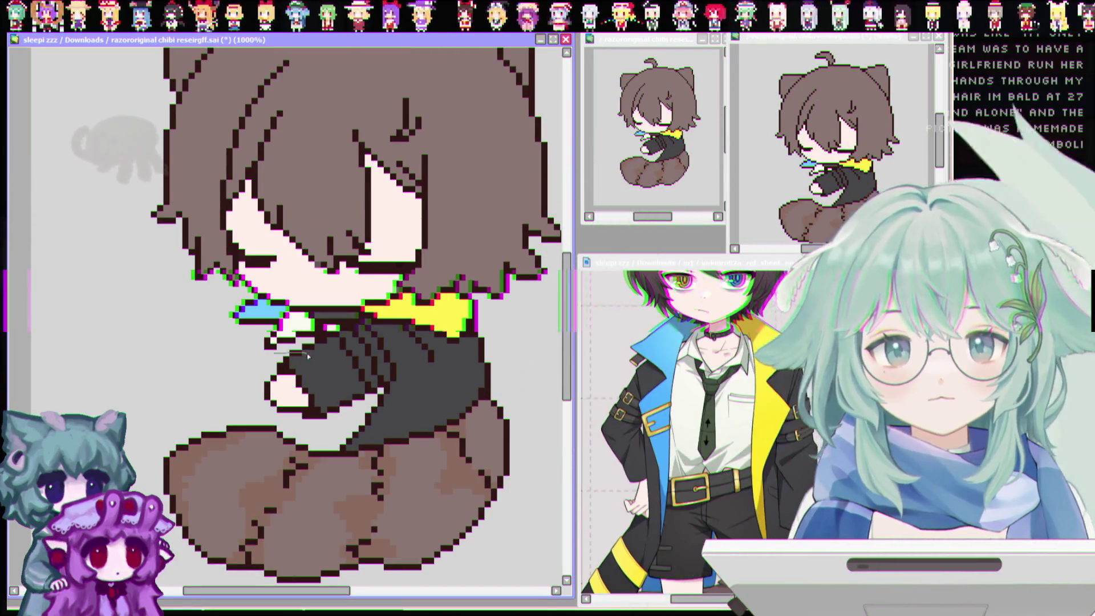
mouse_move(331, 379)
left_mouse_down()
mouse_move(336, 426)
mouse_move(268, 416)
mouse_move(292, 353)
left_mouse_up()
left_click_drag(331, 402, 343, 393)
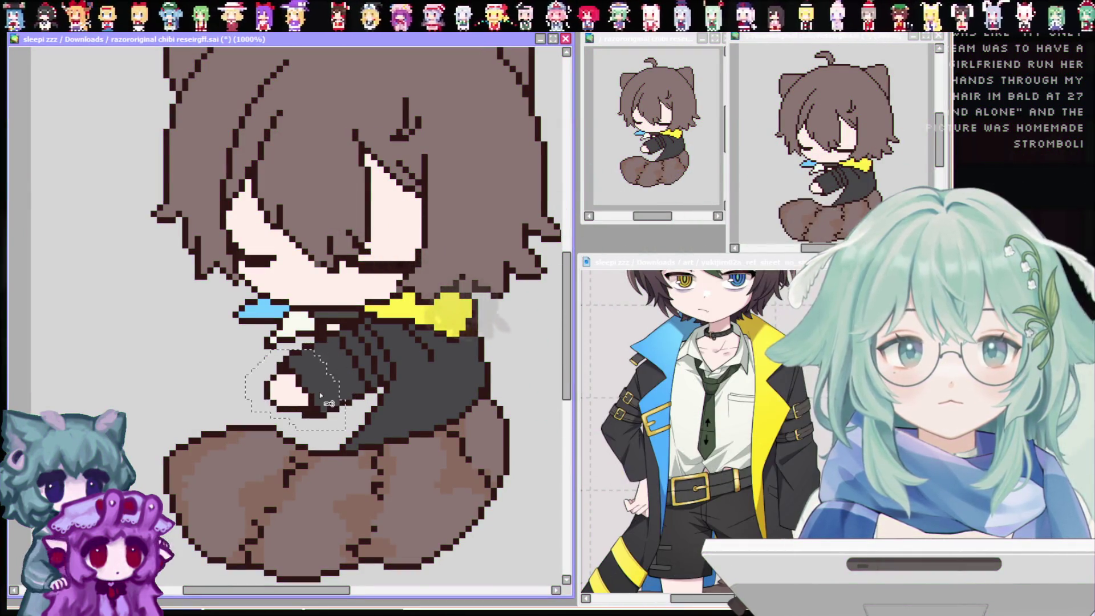
key("ctrl+z")
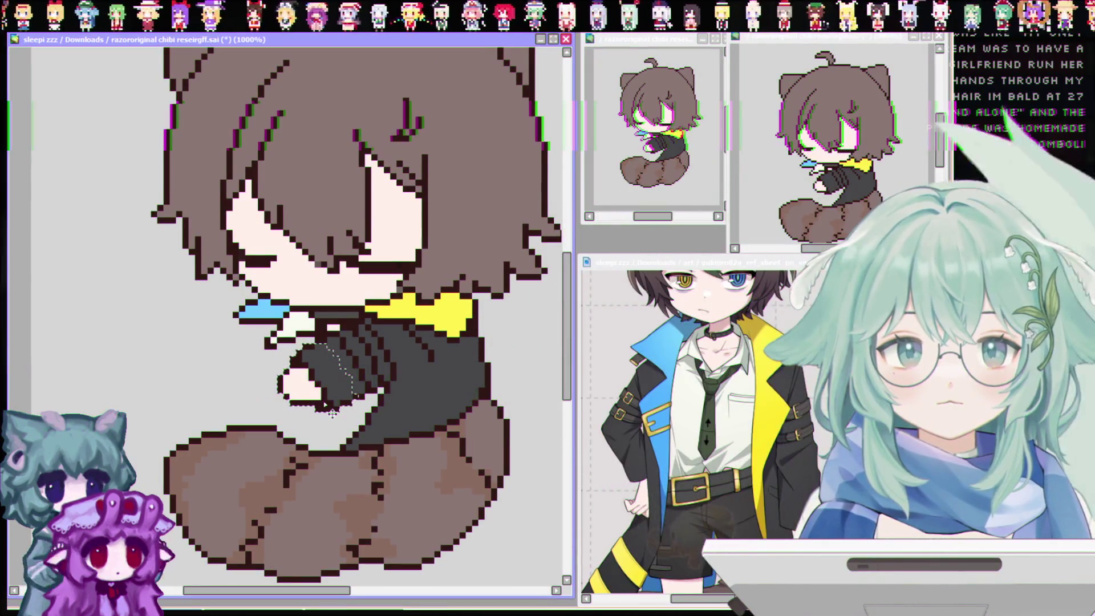
key("ctrl+d")
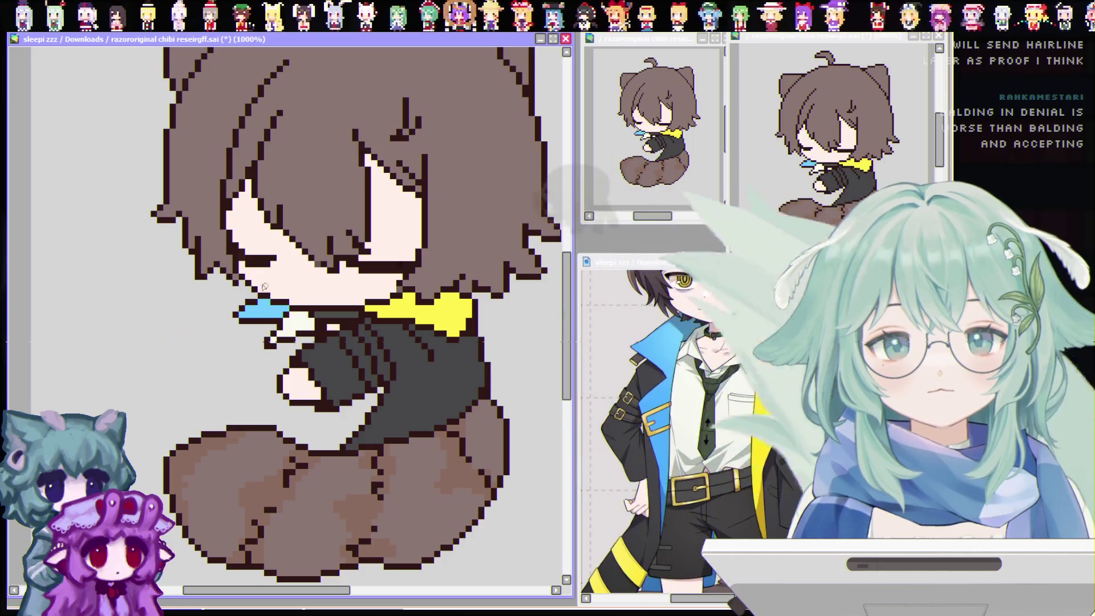
mouse_move(246, 287)
left_mouse_down()
mouse_move(171, 364)
mouse_move(244, 424)
left_mouse_up()
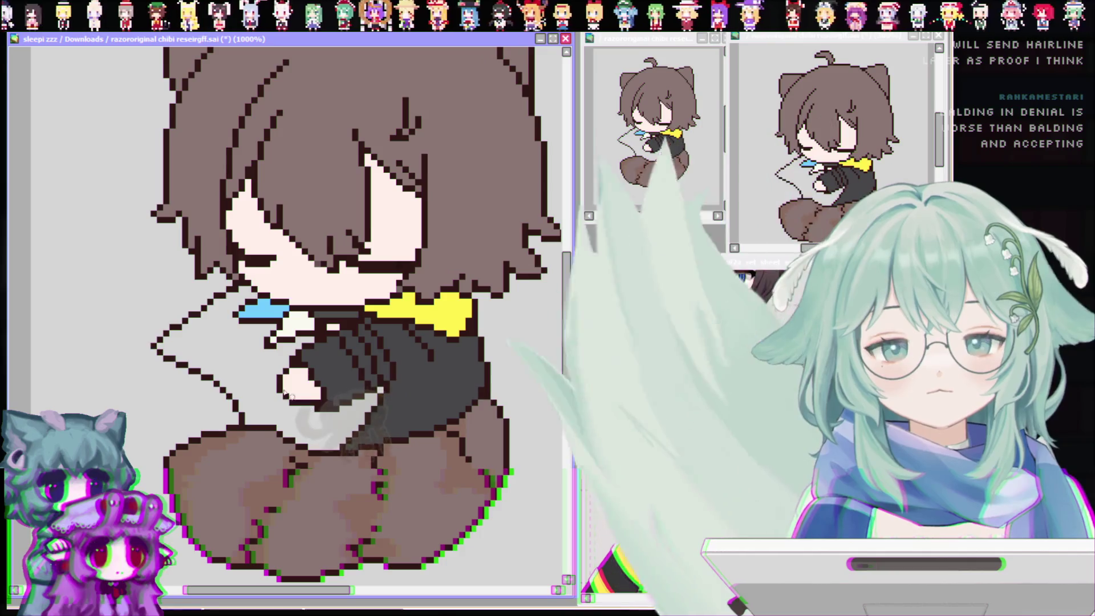
key("ctrl+z")
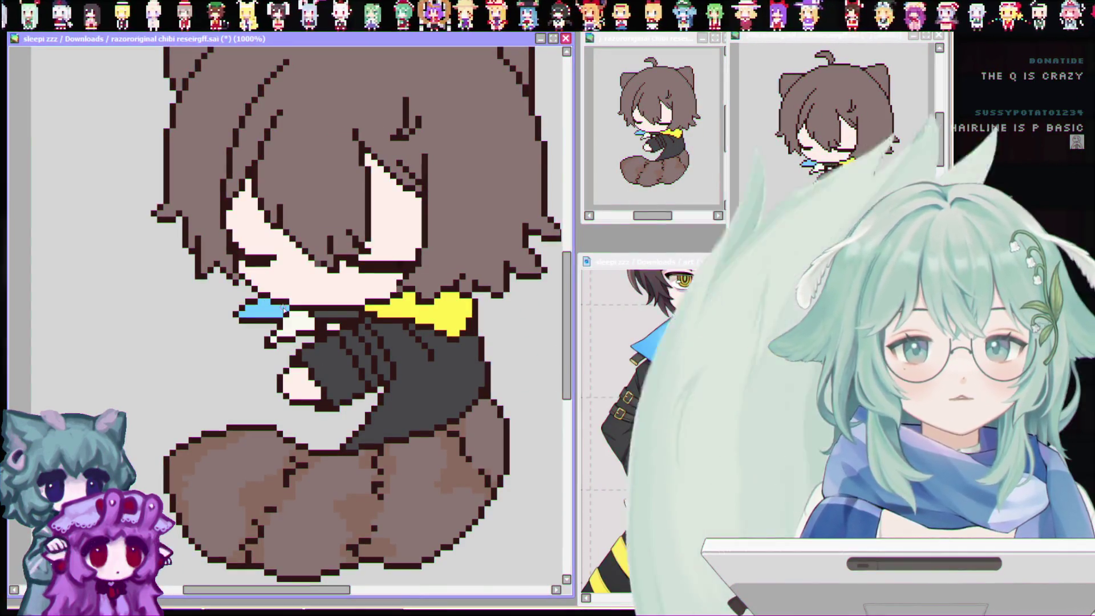
key("ctrl+z")
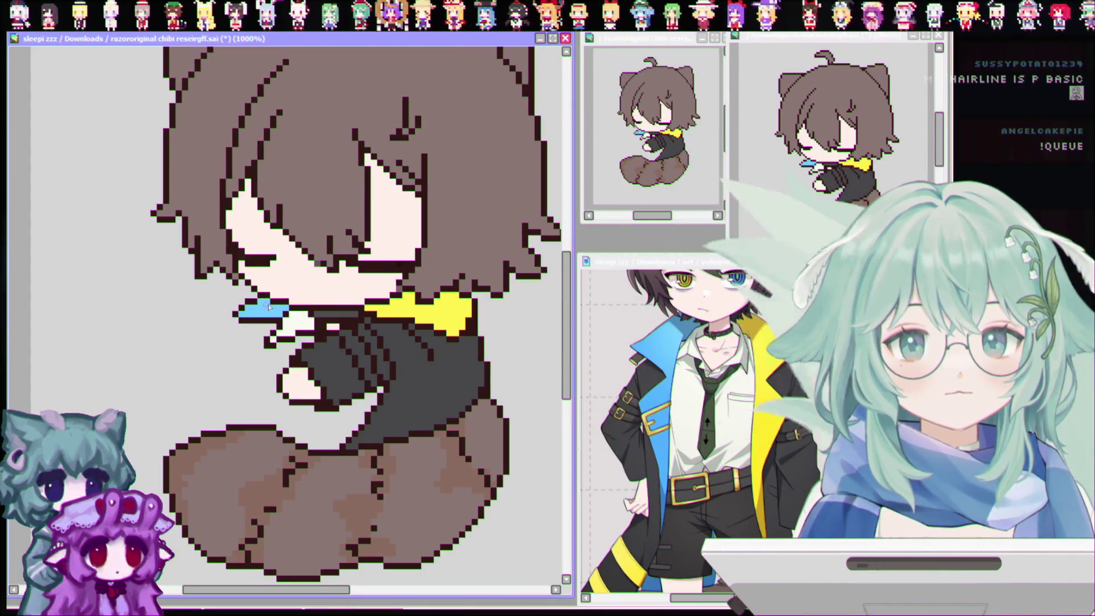
key("ctrl+z")
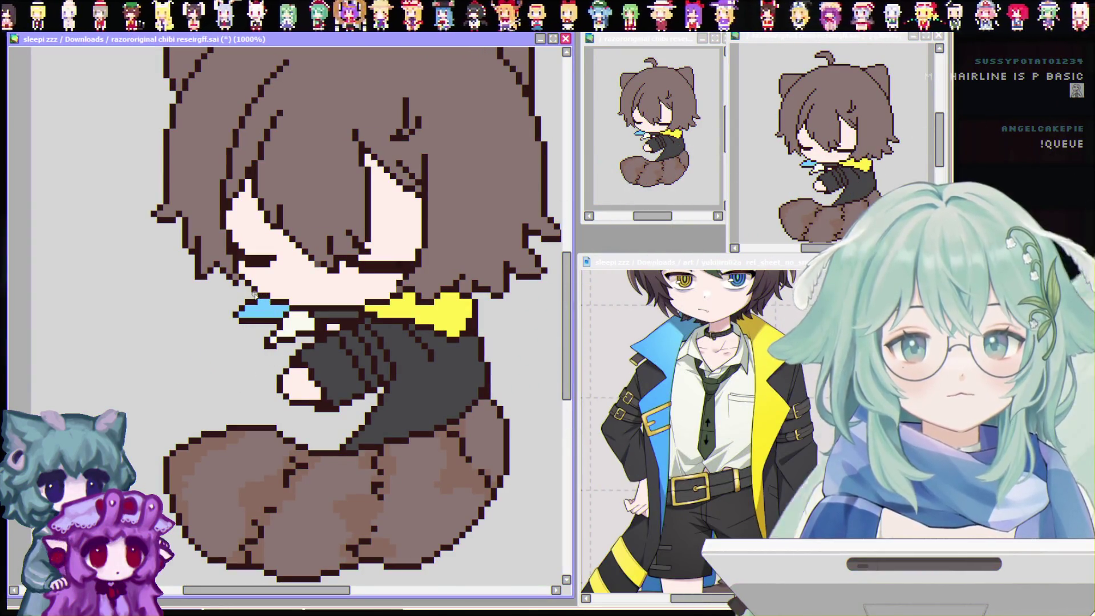
left_click_drag(246, 297, 217, 403)
key("ctrl+z")
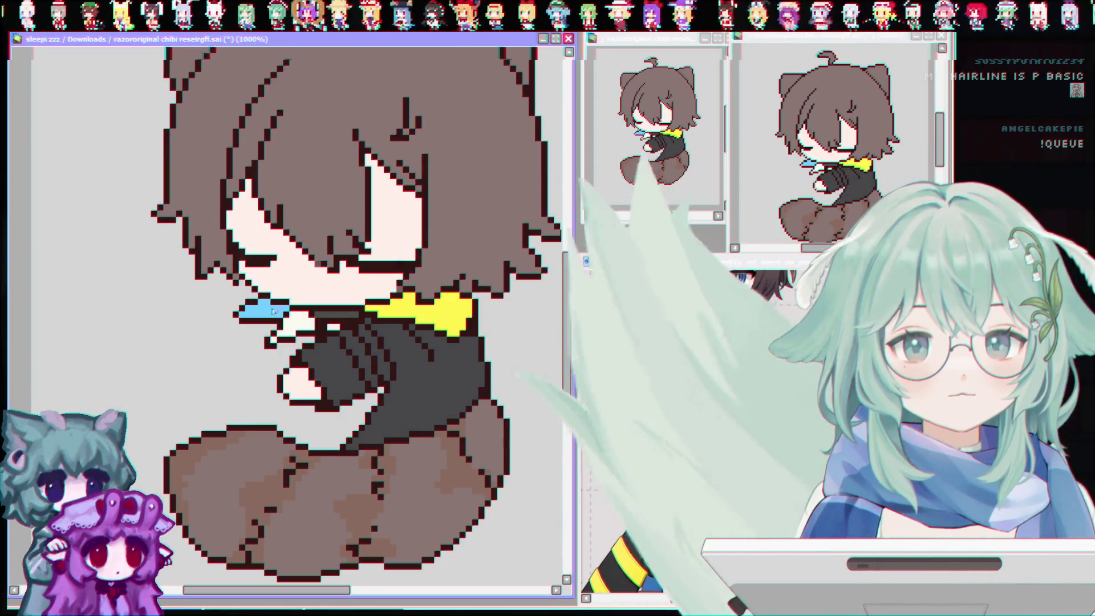
key("ctrl+z")
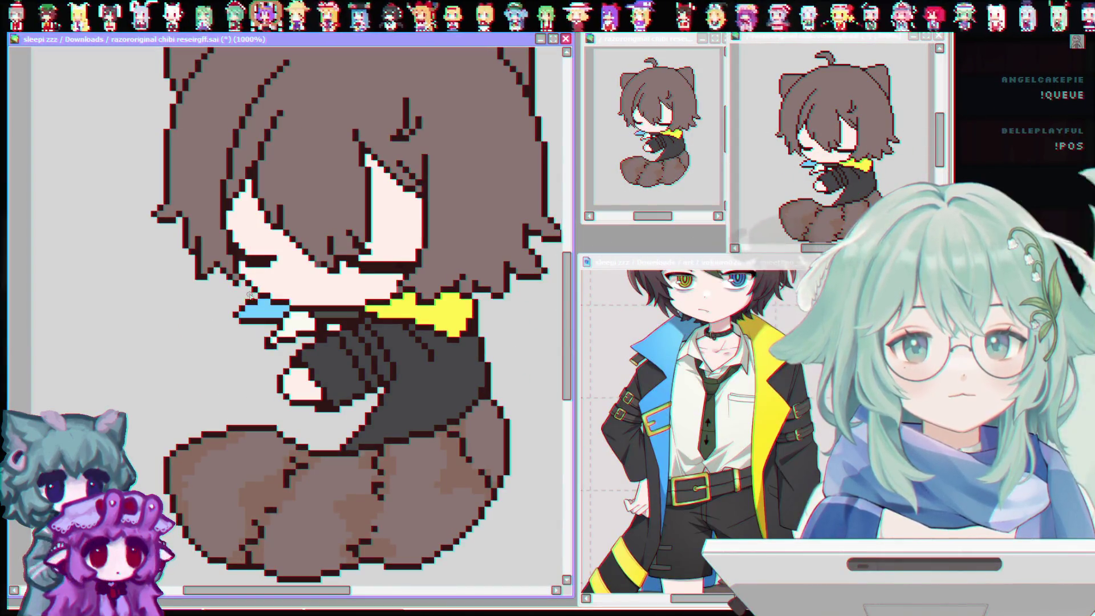
key("ctrl+z")
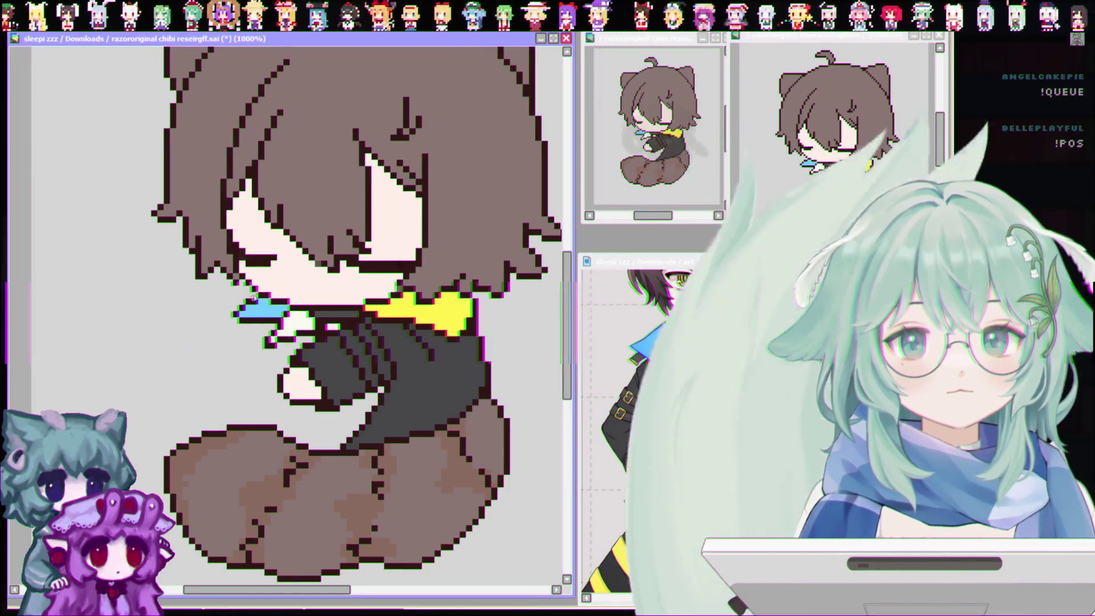
left_click_drag(189, 319, 164, 354)
key("ctrl+z")
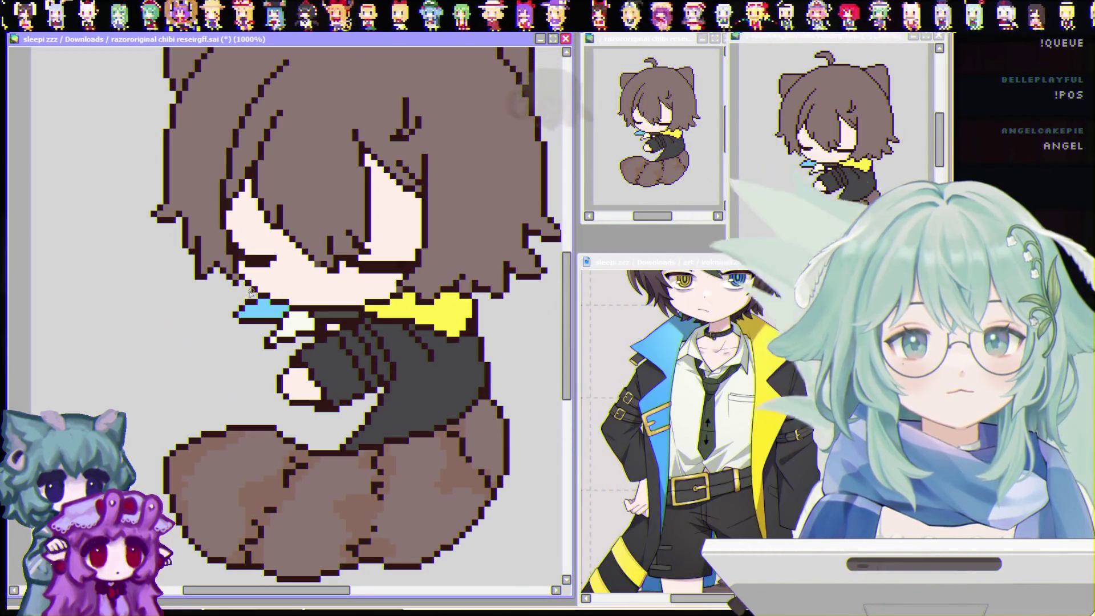
mouse_move(250, 292)
left_mouse_down()
mouse_move(172, 348)
mouse_move(227, 429)
left_mouse_up()
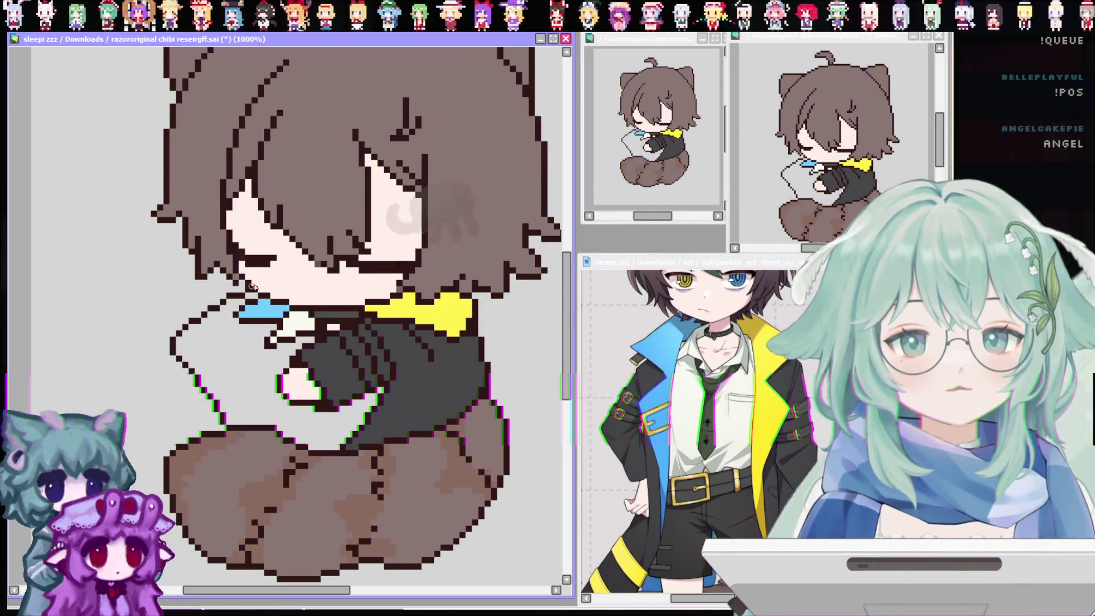
key("ctrl+z")
left_click_drag(251, 294, 147, 351)
key("ctrl+z")
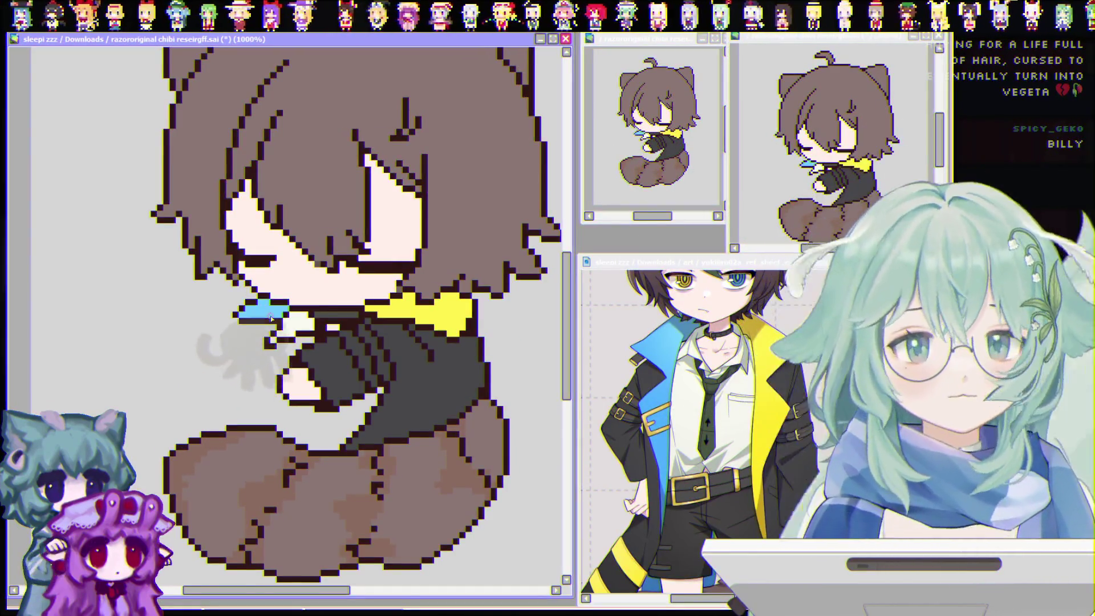
Repaint the blue pixels near the hand and draw dark arm outline strokes down from the tie
left_click_drag(250, 307, 272, 317)
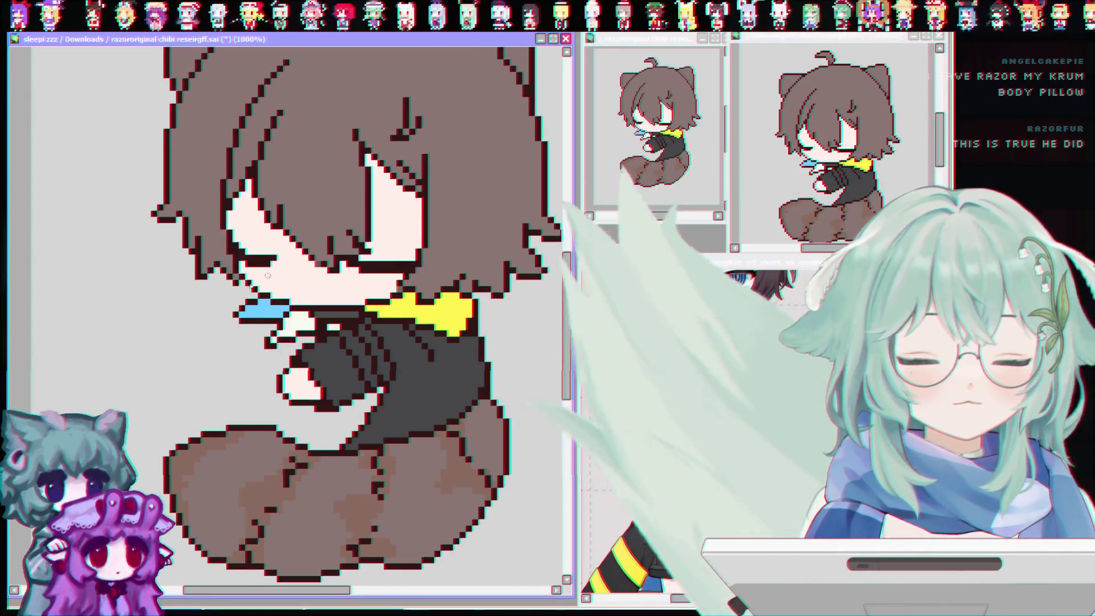
left_click_drag(239, 286, 219, 402)
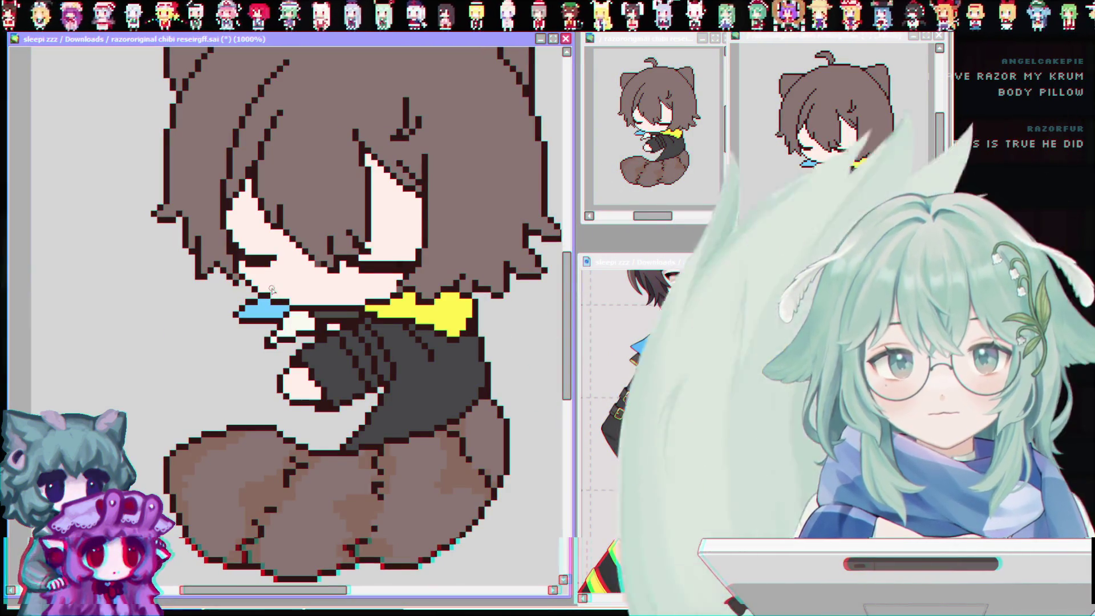
left_click_drag(234, 286, 165, 326)
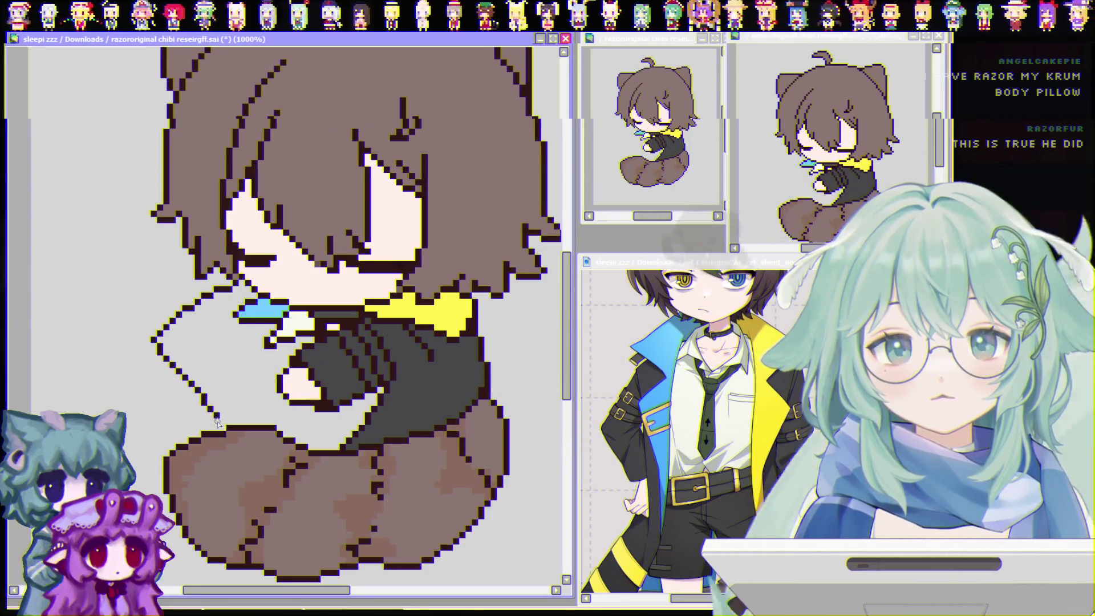
Draw the pillow's dark left edge from the hair down to the tail, redrawing after an undo
left_click_drag(218, 422, 220, 426)
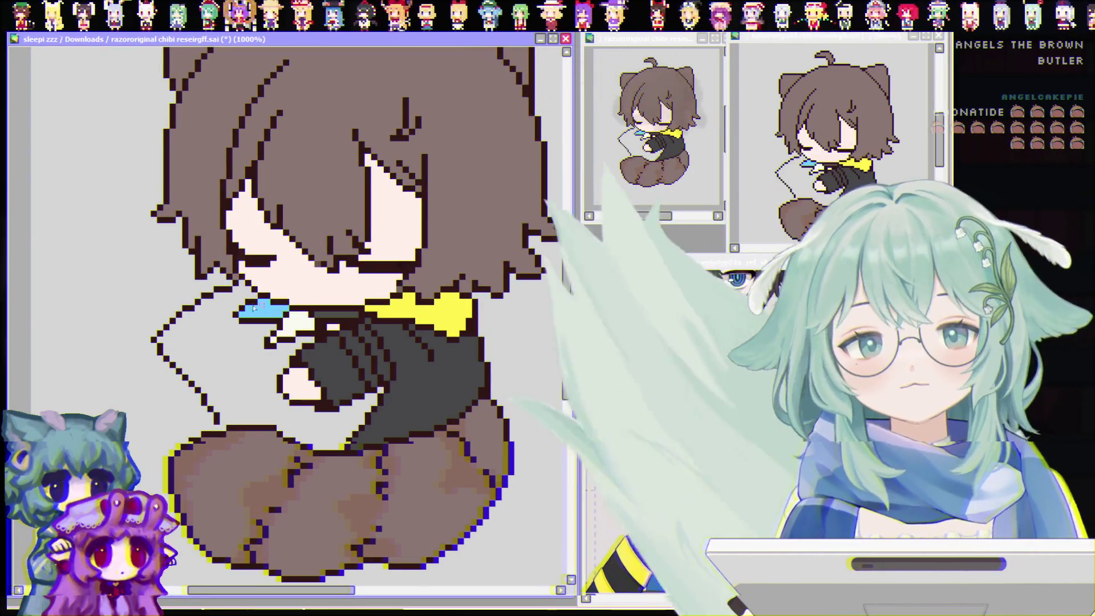
key("ctrl+z")
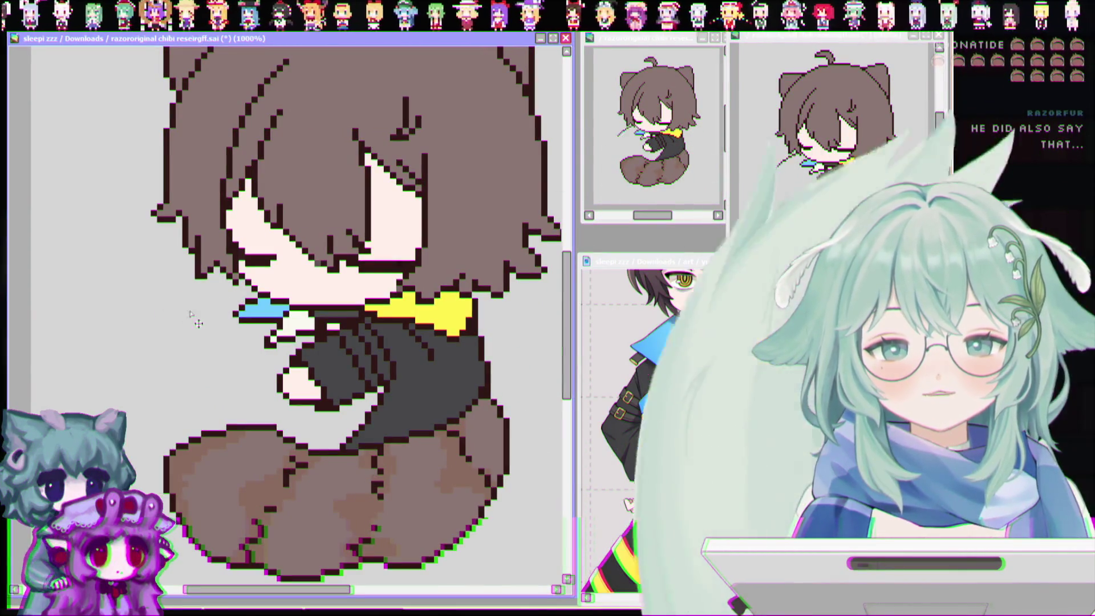
mouse_move(212, 274)
left_mouse_down()
mouse_move(165, 313)
mouse_move(153, 347)
mouse_move(196, 417)
left_mouse_up()
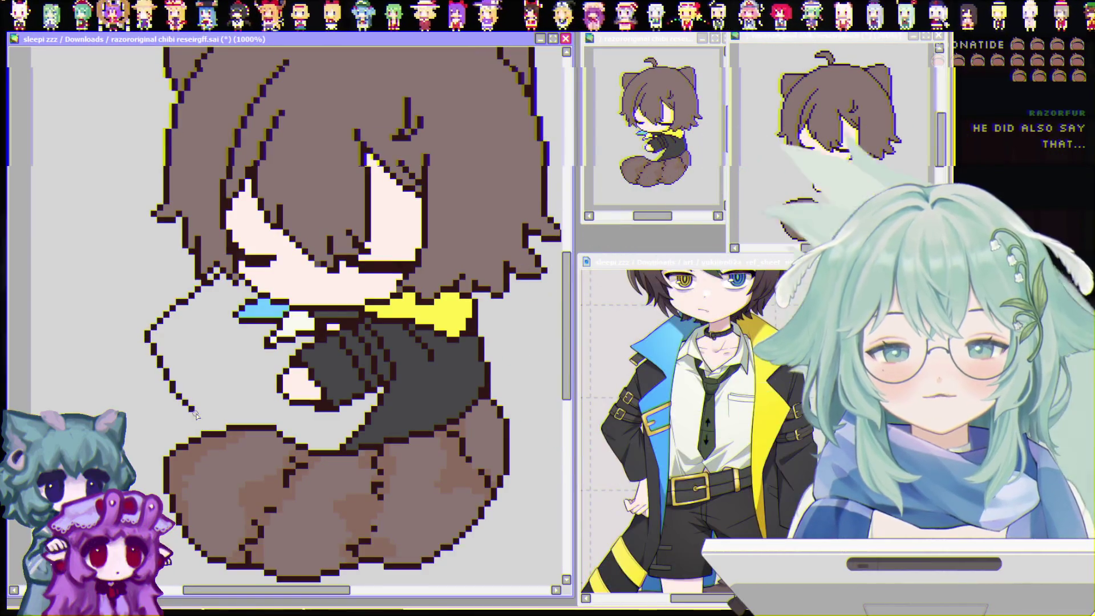
left_click_drag(219, 272, 152, 342)
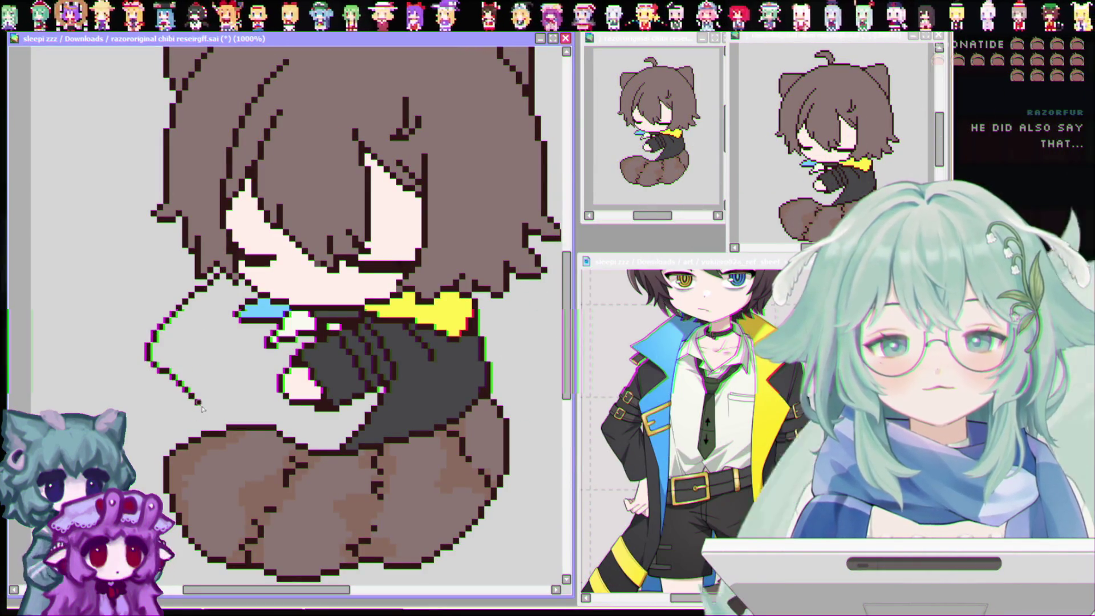
left_click_drag(200, 406, 212, 428)
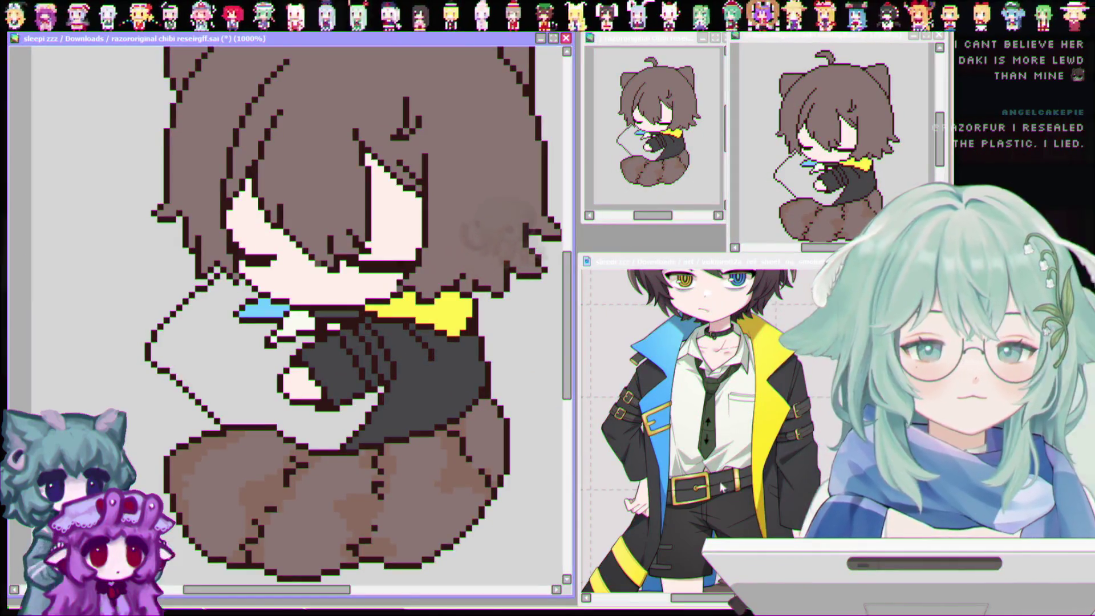
Bucket-fill the enclosed pillow area, then undo the unwanted blue-purple fill
left_click(702, 355)
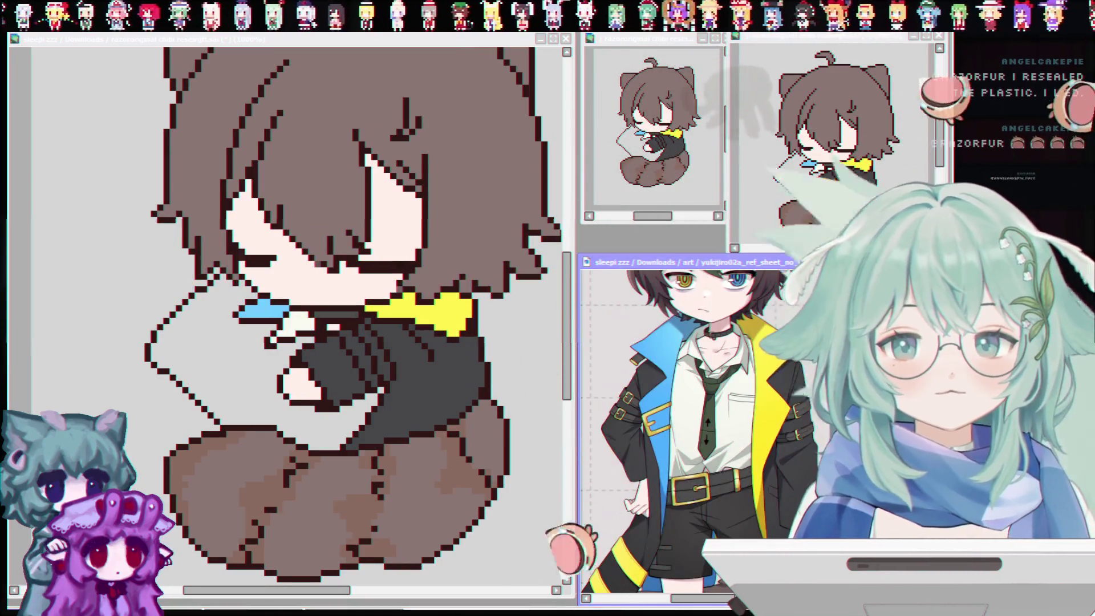
left_click(227, 357)
left_click(233, 354)
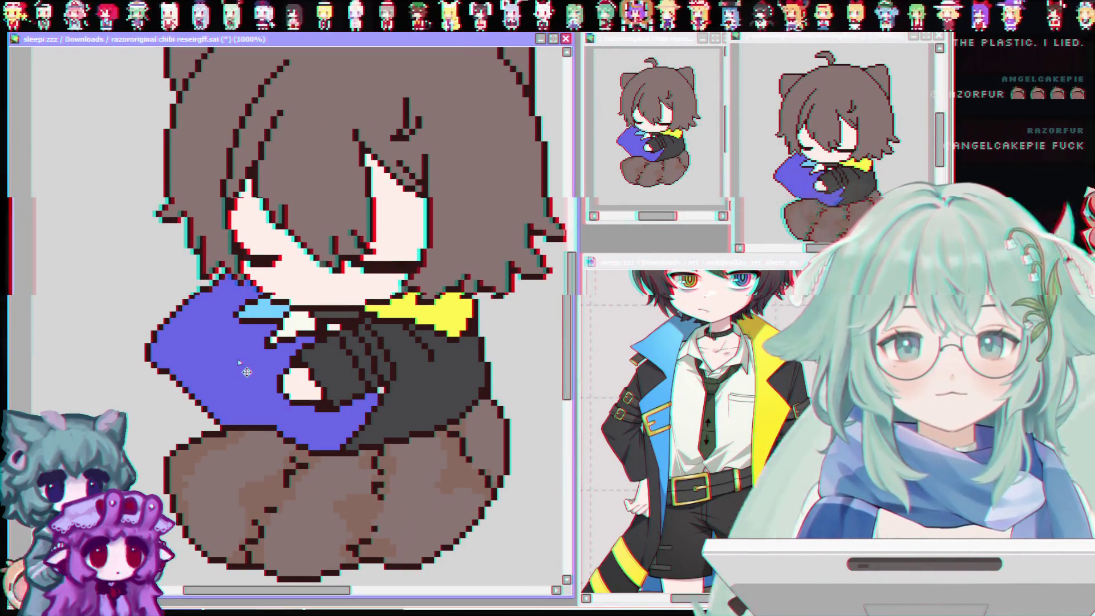
key("ctrl+z")
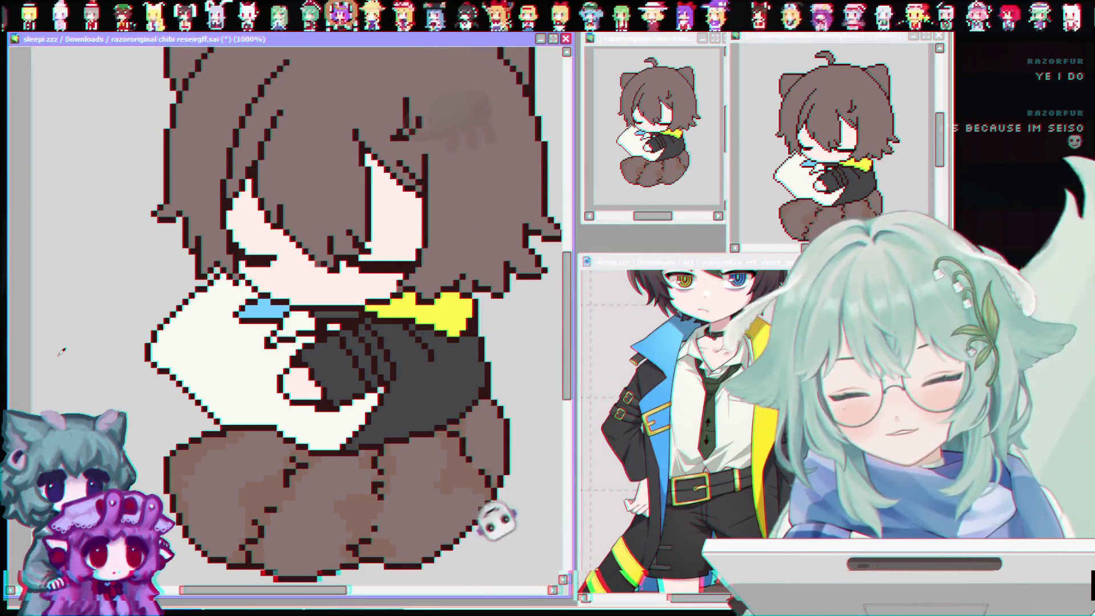
Compare the pillow against the character reference sheet, switching back and forth with the drawing
left_click(587, 329)
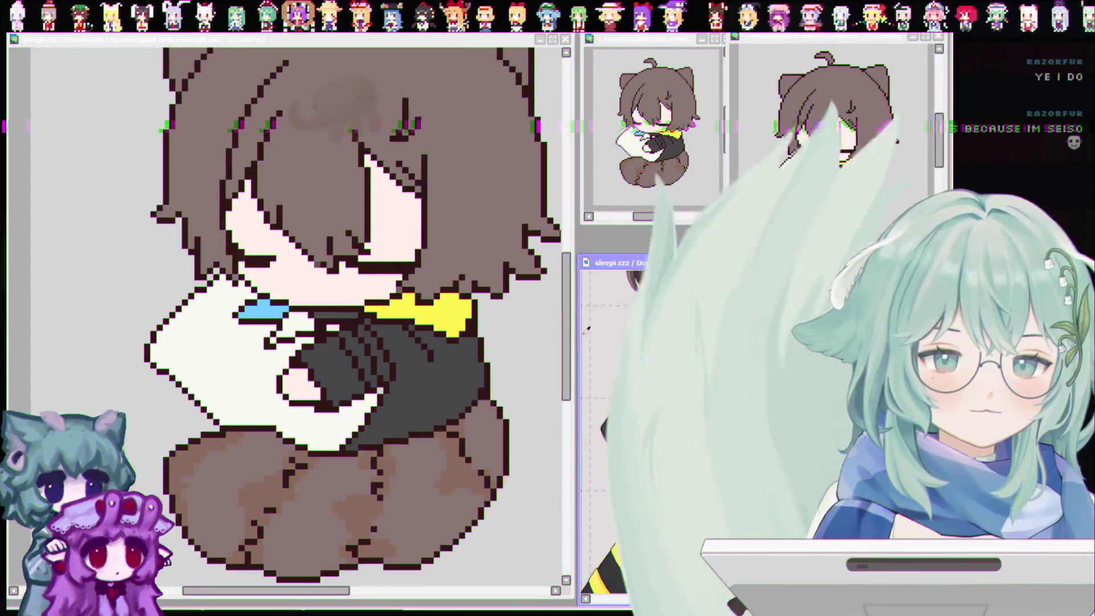
left_click(251, 274)
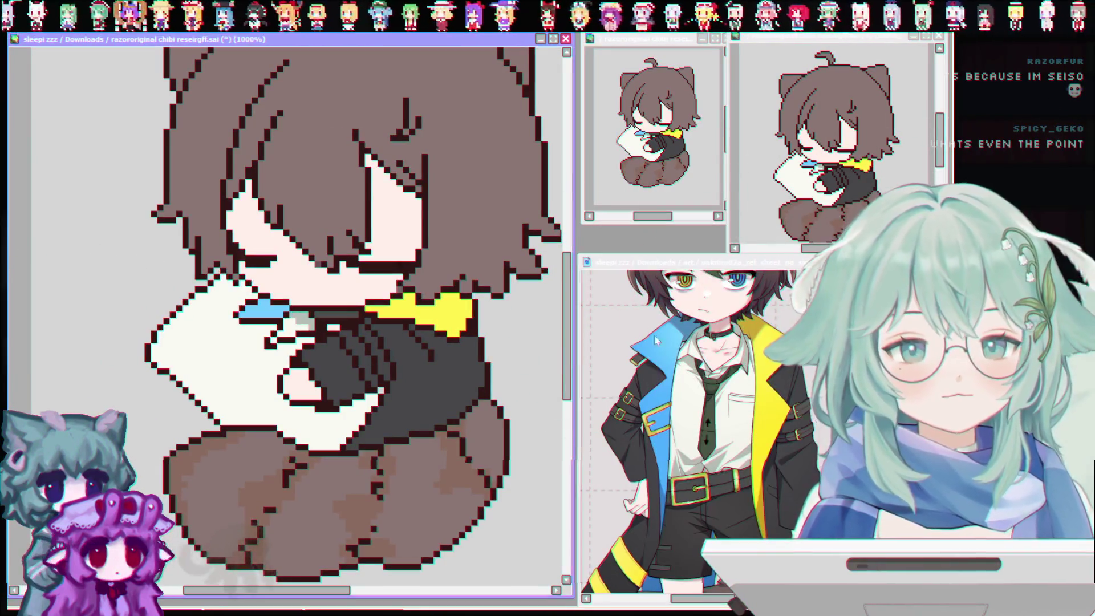
left_click(610, 262)
left_click(283, 307)
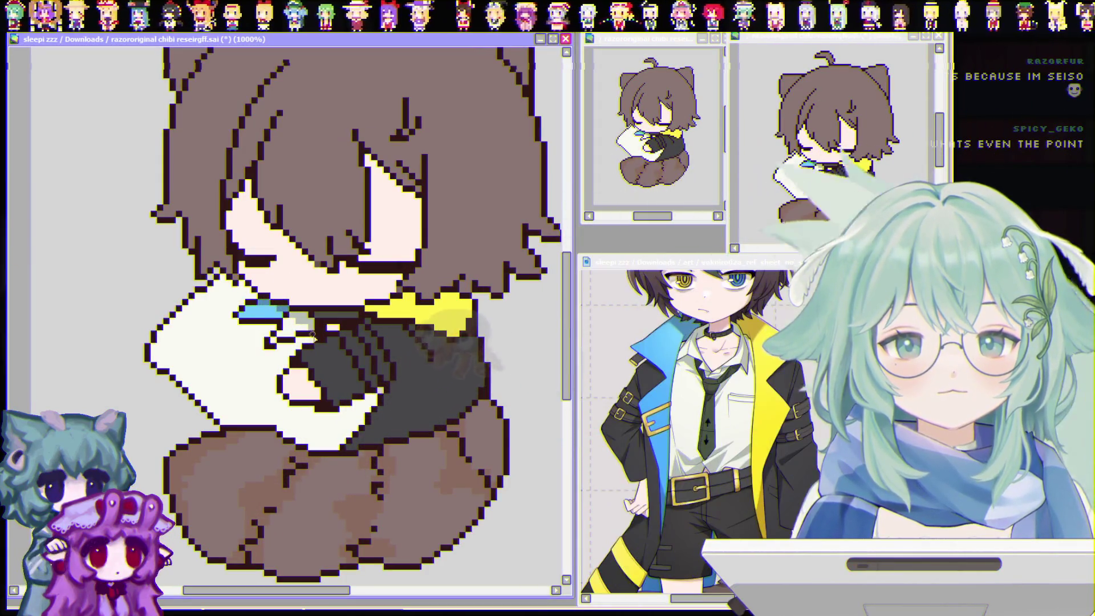
left_click(610, 262)
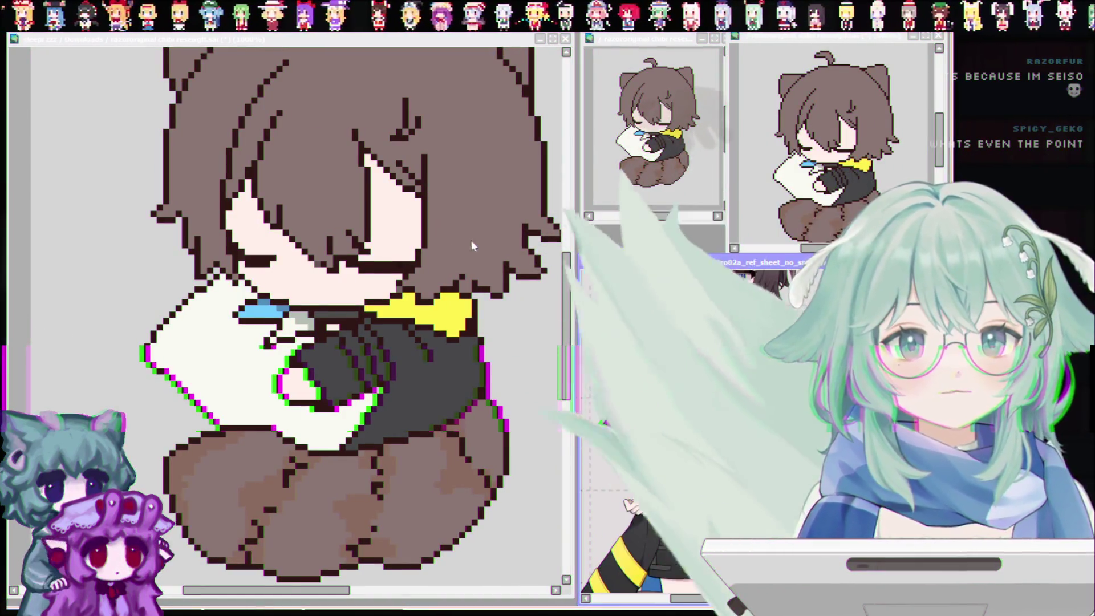
Paint the stray blue and dark pixels beside the chin white, then save with Ctrl+S
left_click(463, 298)
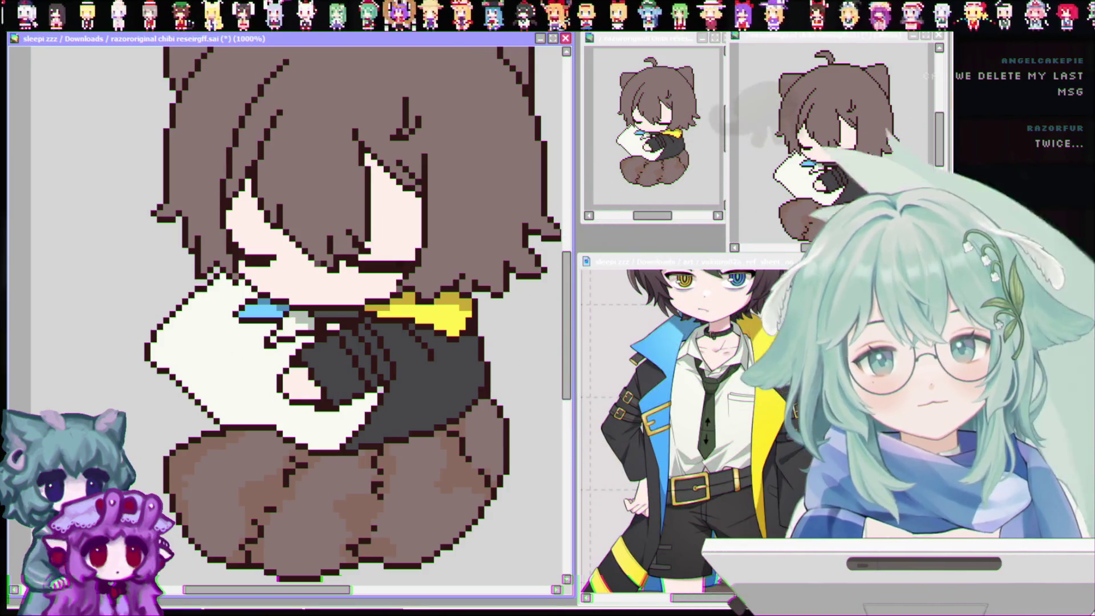
left_click_drag(255, 324, 265, 320)
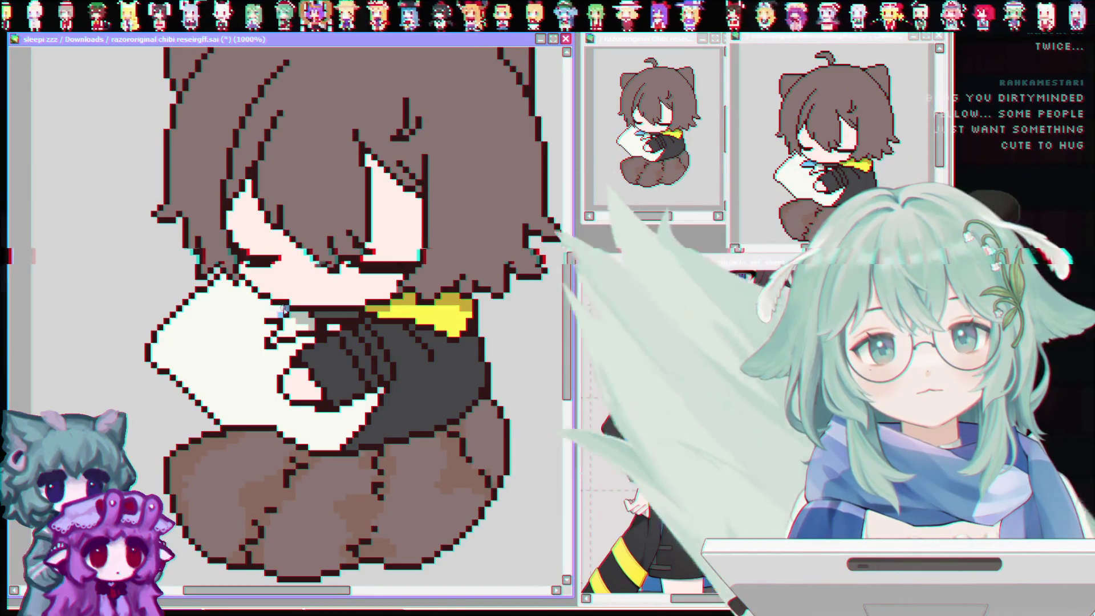
left_click_drag(280, 313, 269, 337)
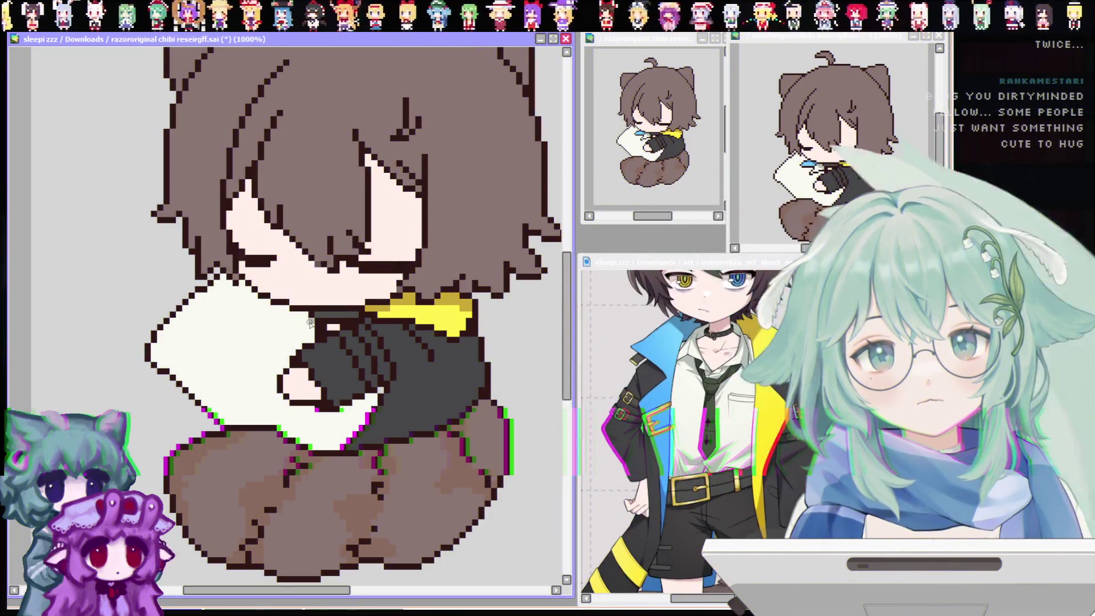
key("ctrl+s")
scroll(312, 323, "down", 1)
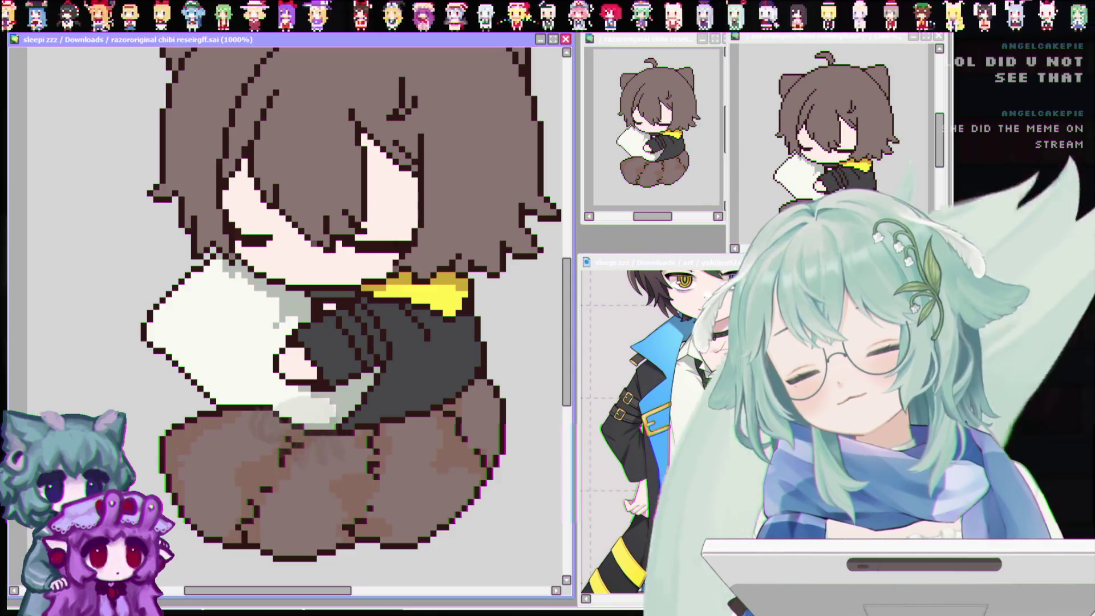
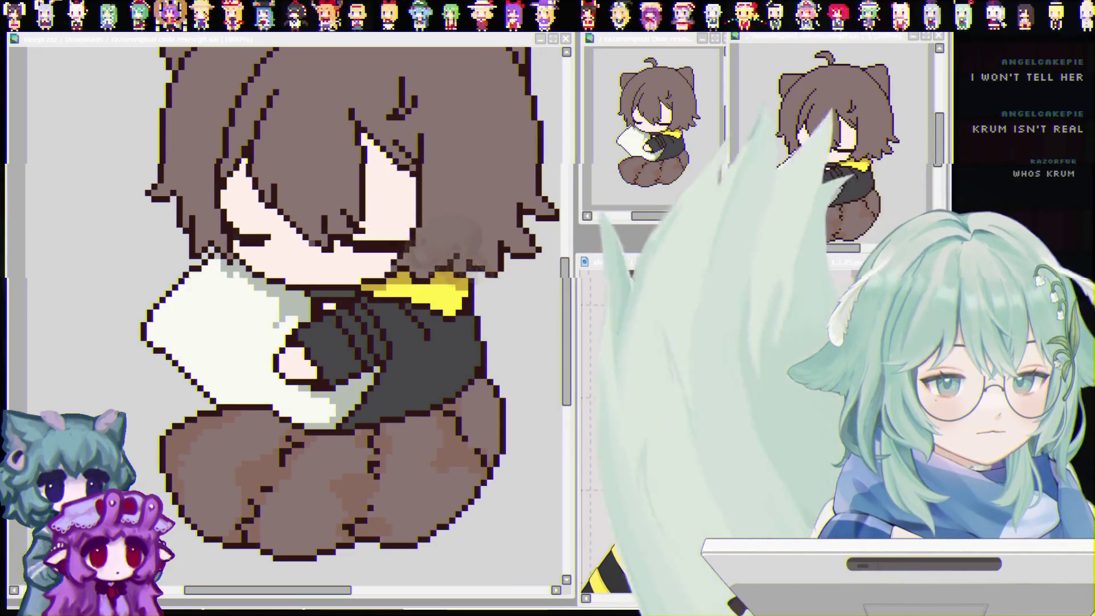
Switch to the YouTube video, then return to the pixel-art chibi drawing
key("alt+Tab")
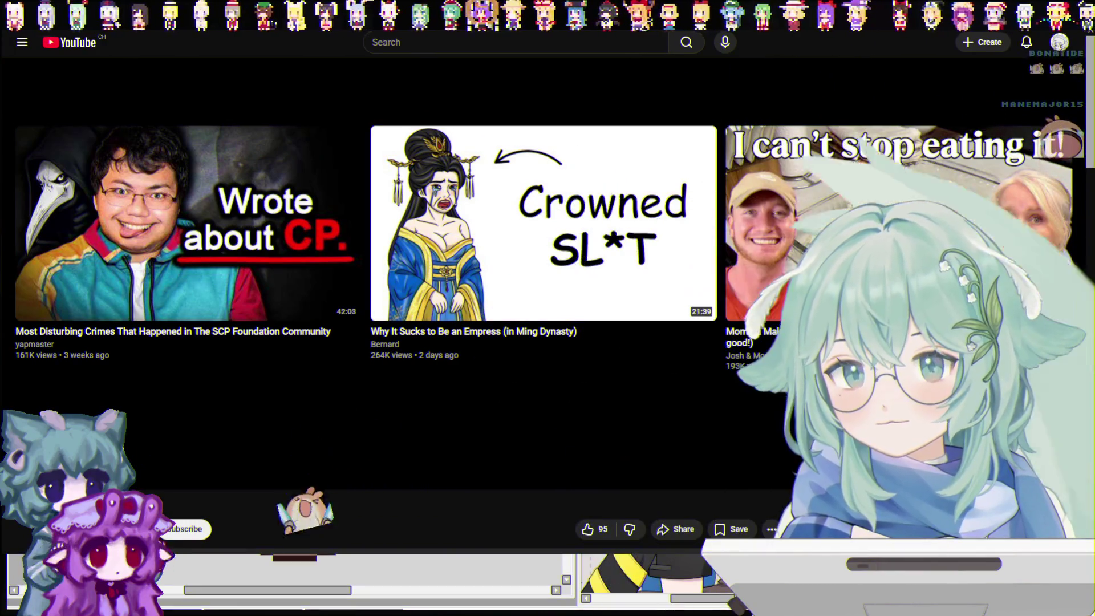
left_click(214, 565)
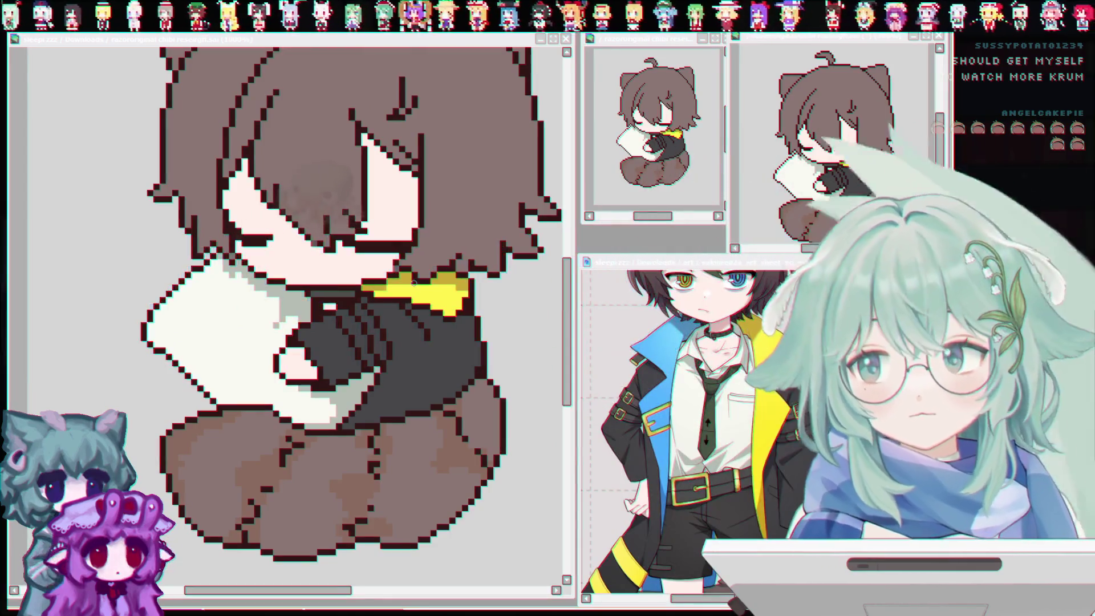
Zoom into the reference sheet, then add a grey pixel to the pillow's left outline
scroll(433, 246, "up", 3)
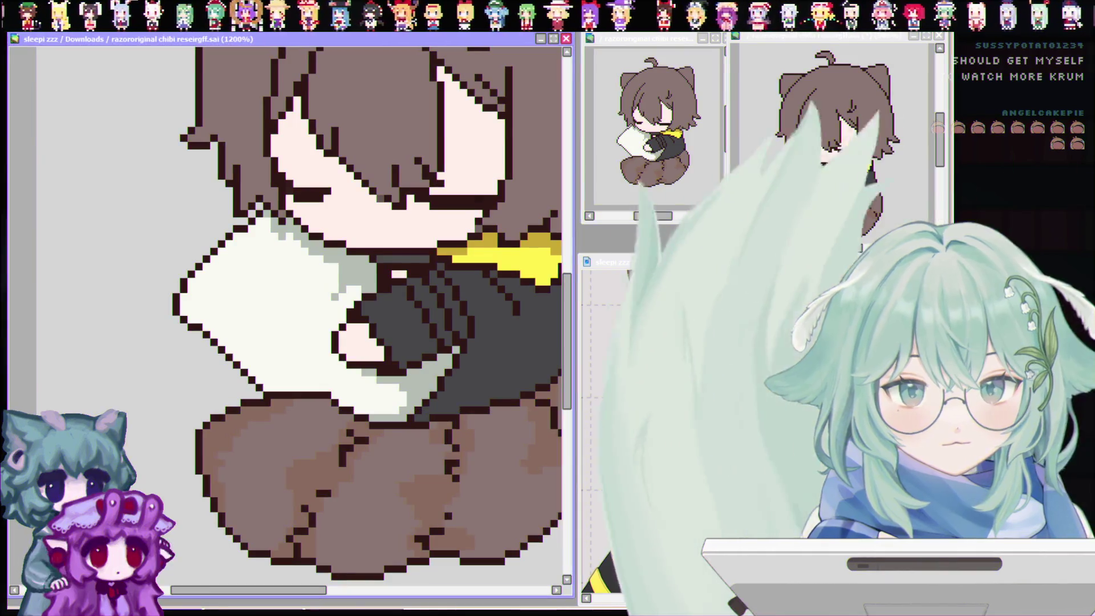
left_click(707, 519)
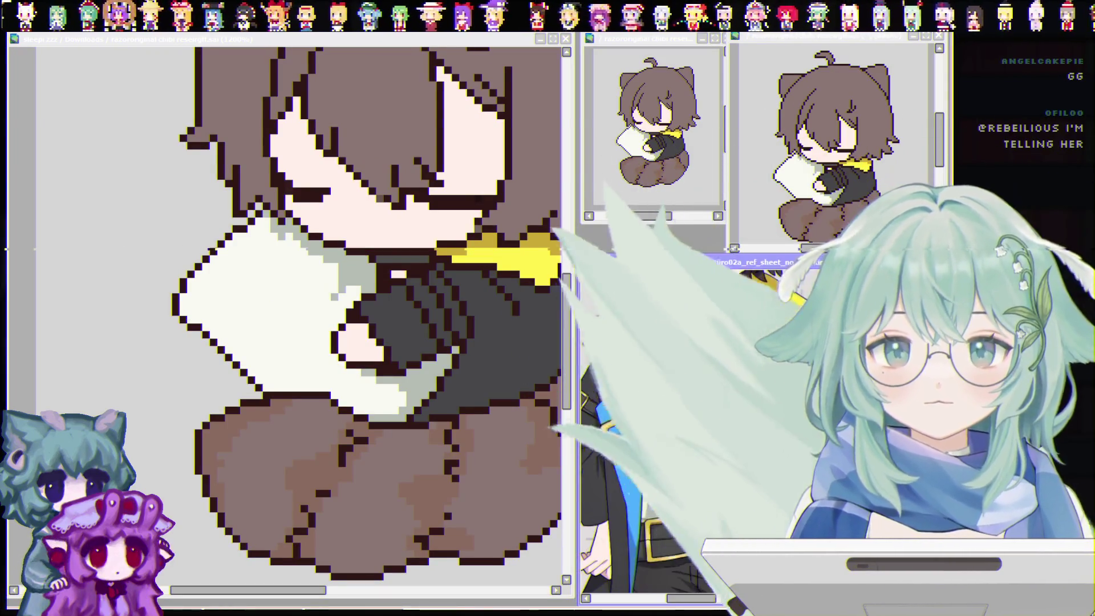
scroll(729, 363, "up", 2)
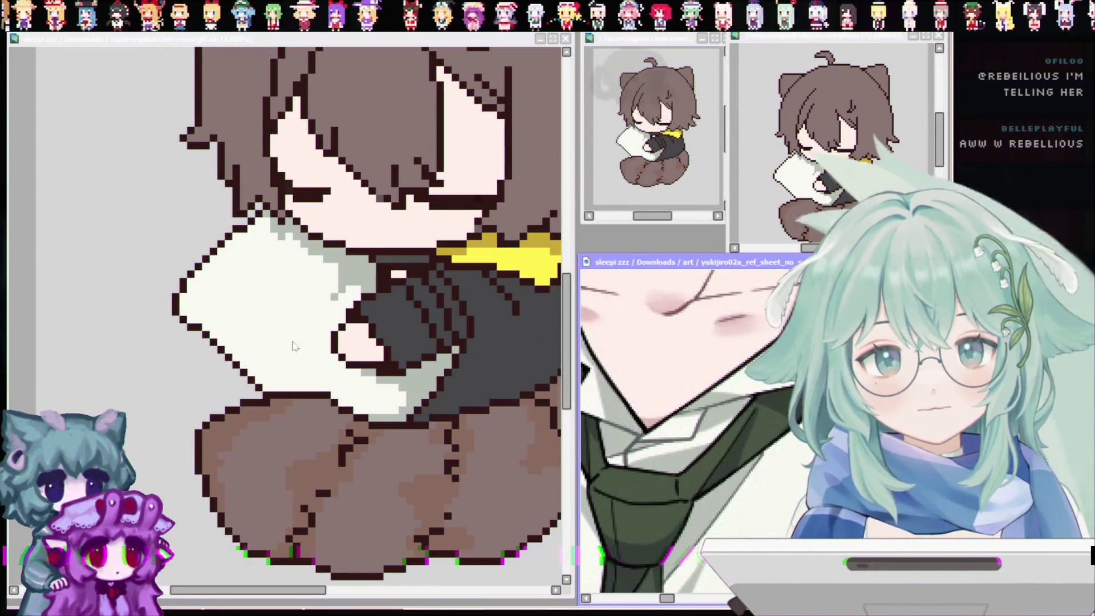
left_click(276, 376)
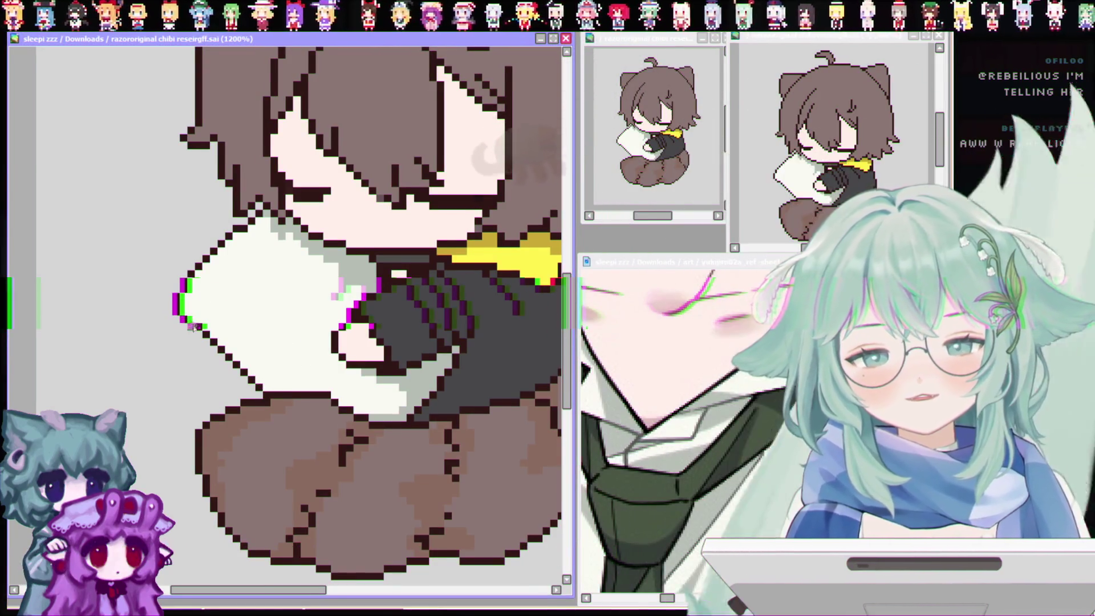
left_click(192, 325)
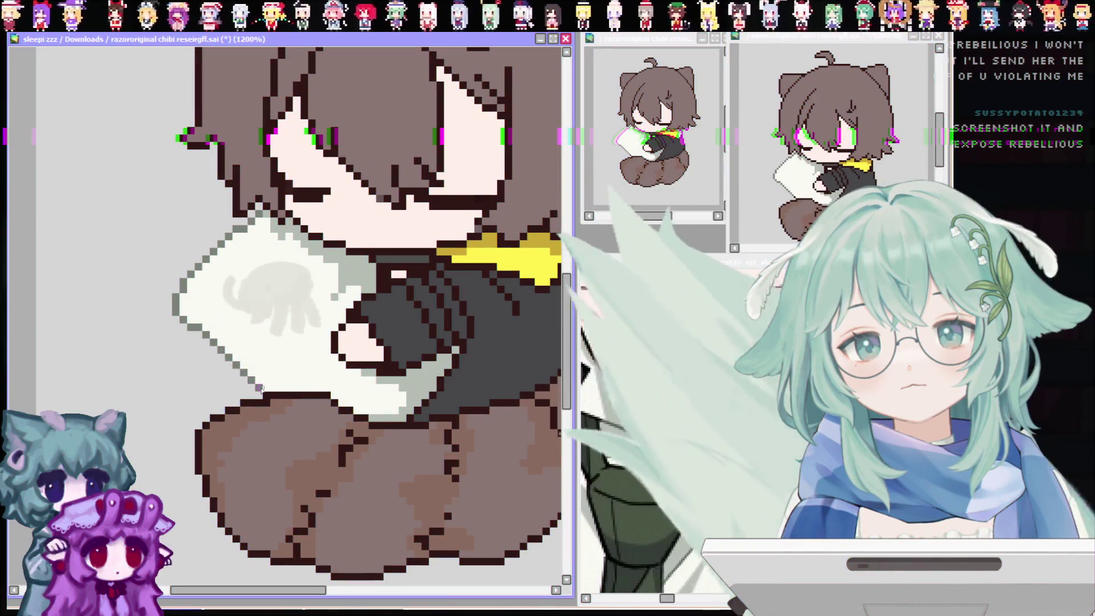
key("ctrl+minus")
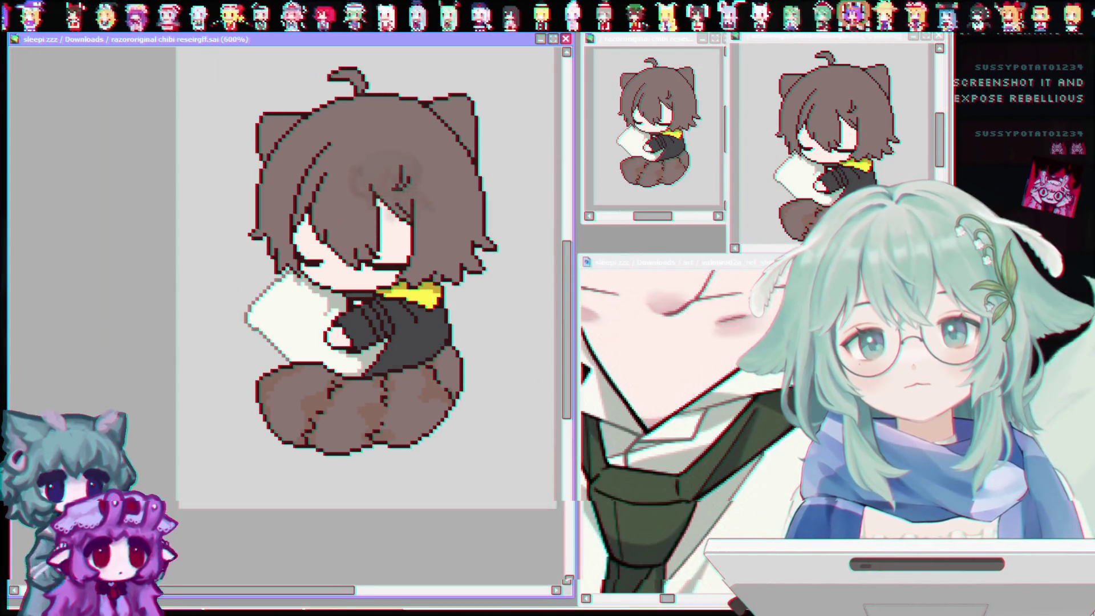
key("ctrl+z")
key("ctrl+y")
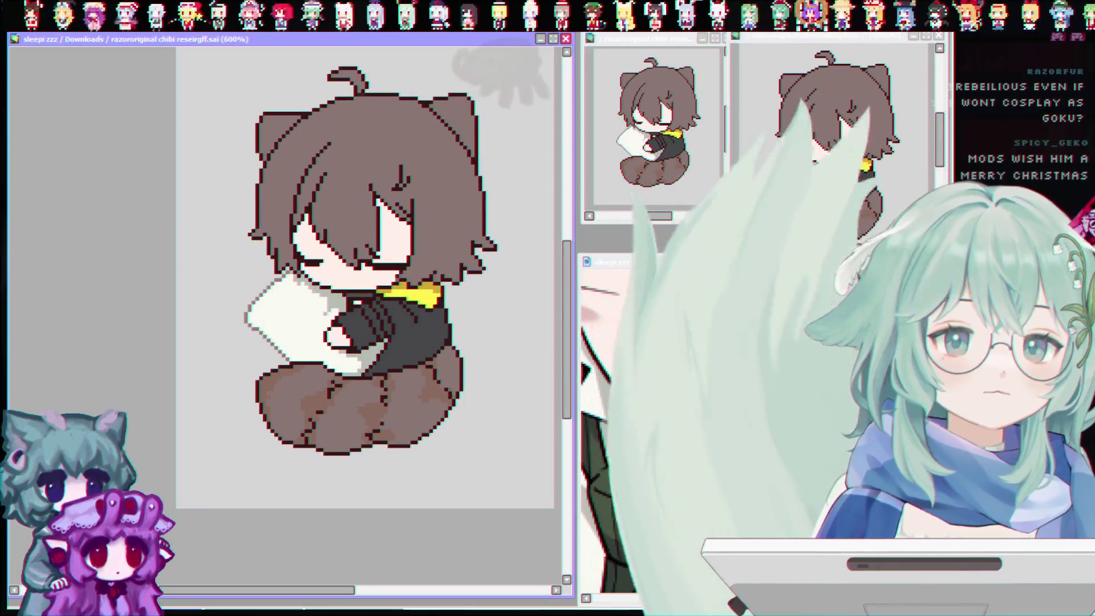
key("ctrl+z")
key("ctrl+y")
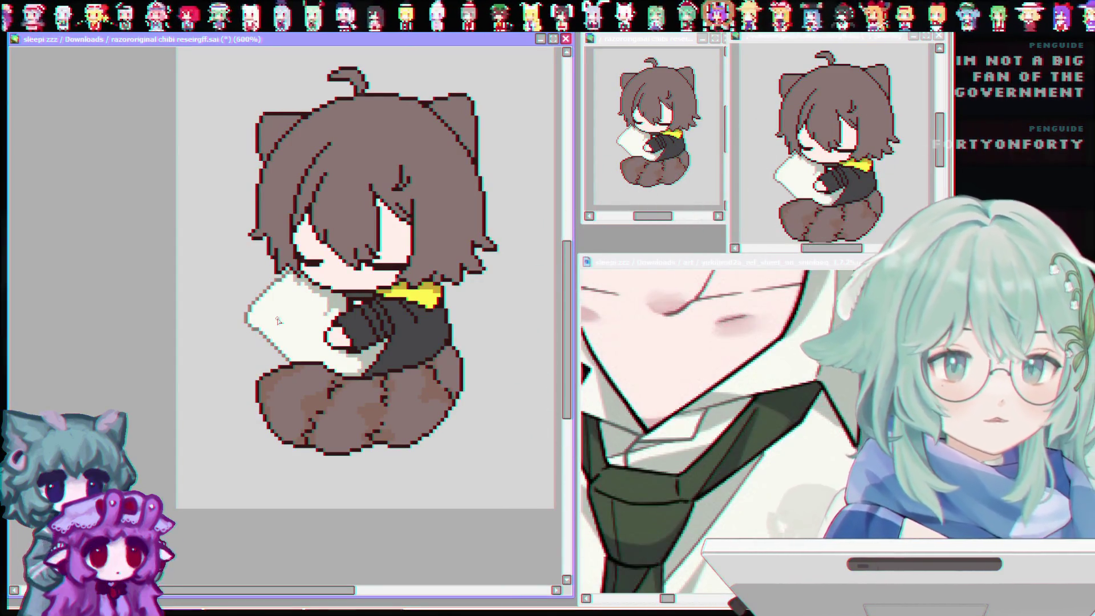
left_click_drag(254, 596, 267, 596)
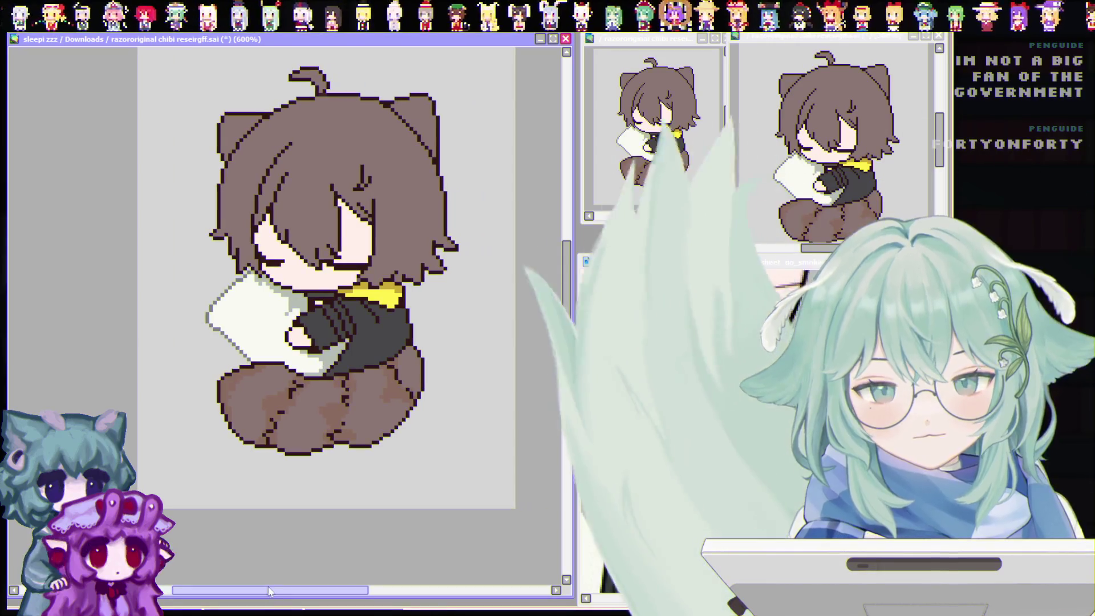
left_click_drag(568, 339, 566, 322)
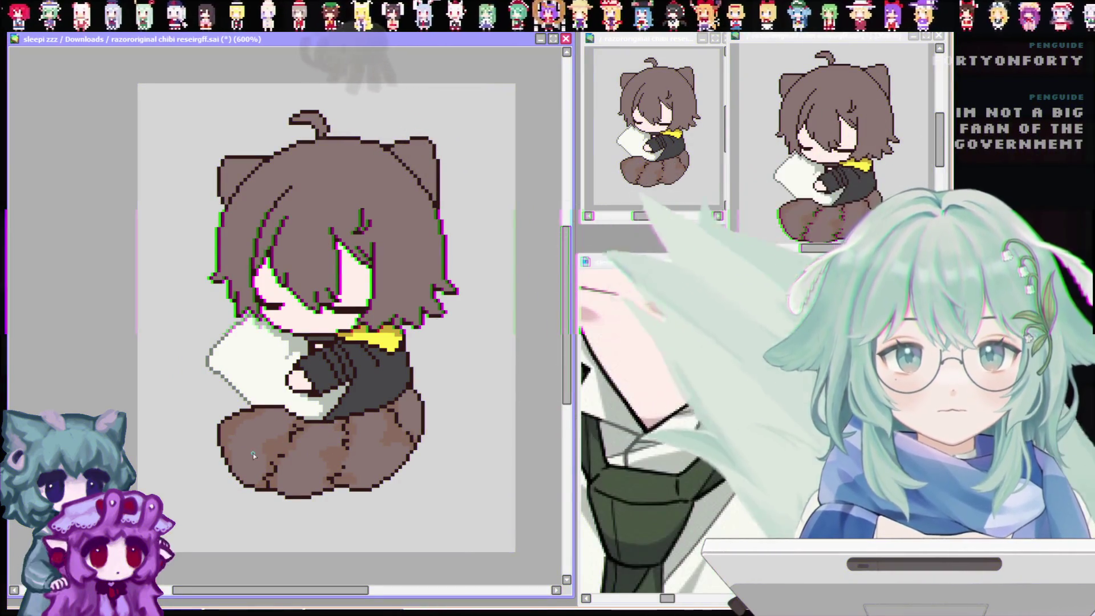
scroll(252, 453, "up", 1)
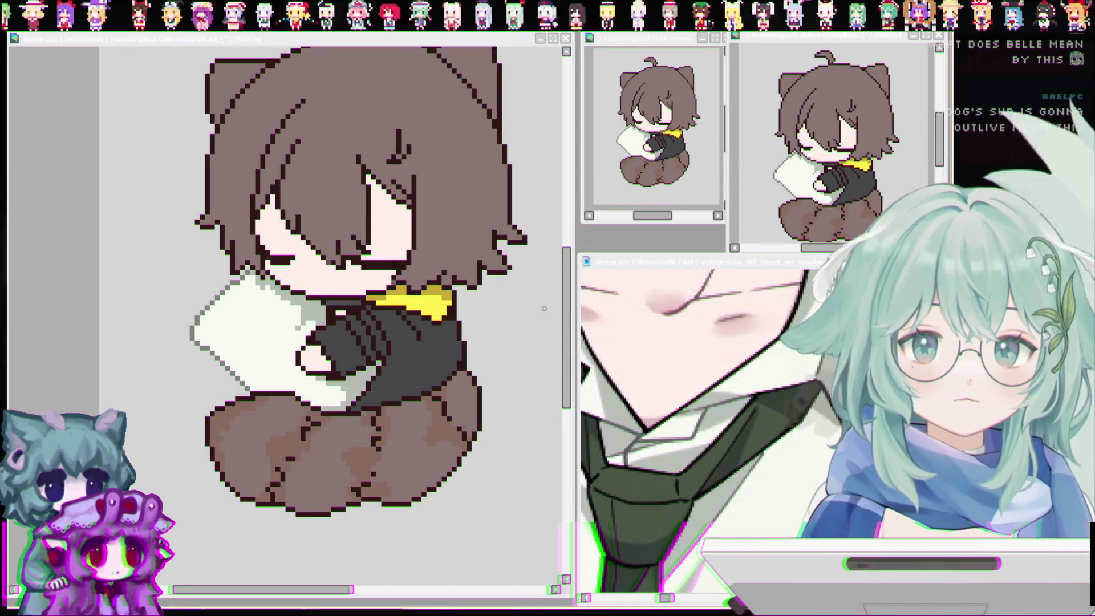
Try a blue hair fill, undo it, and paint a translucent dark stroke over the brown hair
left_click(569, 300)
scroll(566, 299, "up", 3)
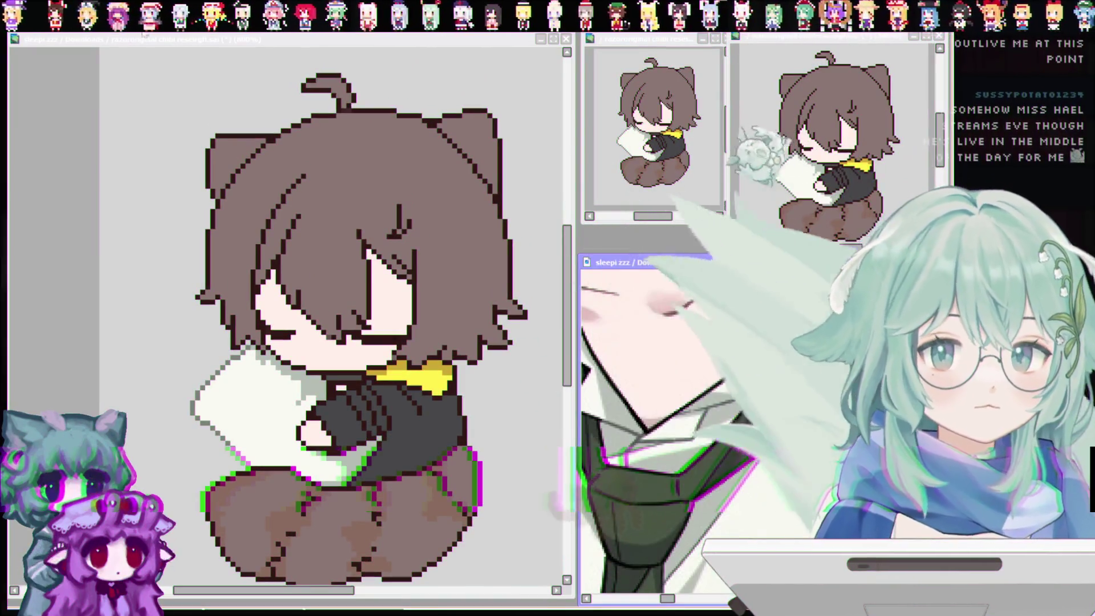
left_click(684, 400)
scroll(684, 399, "down", 5)
scroll(701, 427, "up", 6)
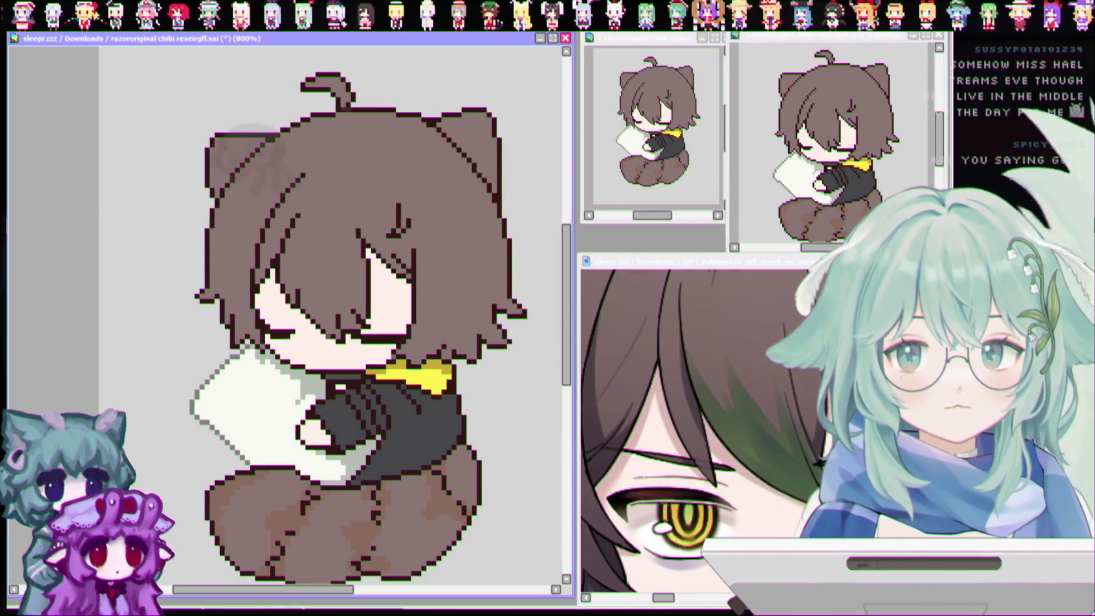
left_click(419, 308)
scroll(419, 308, "up", 2)
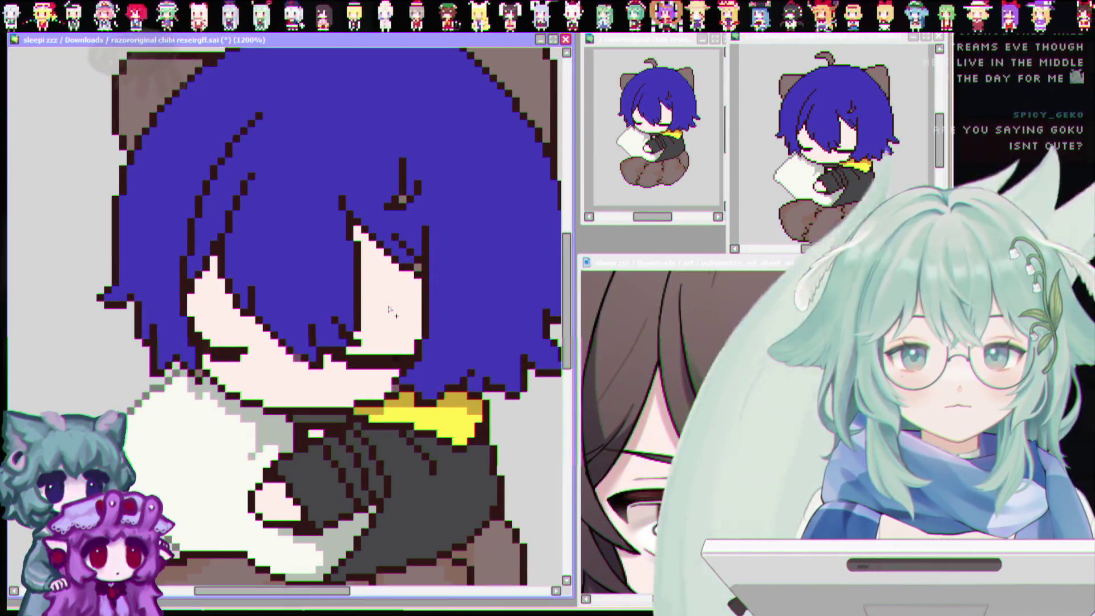
key("ctrl+z")
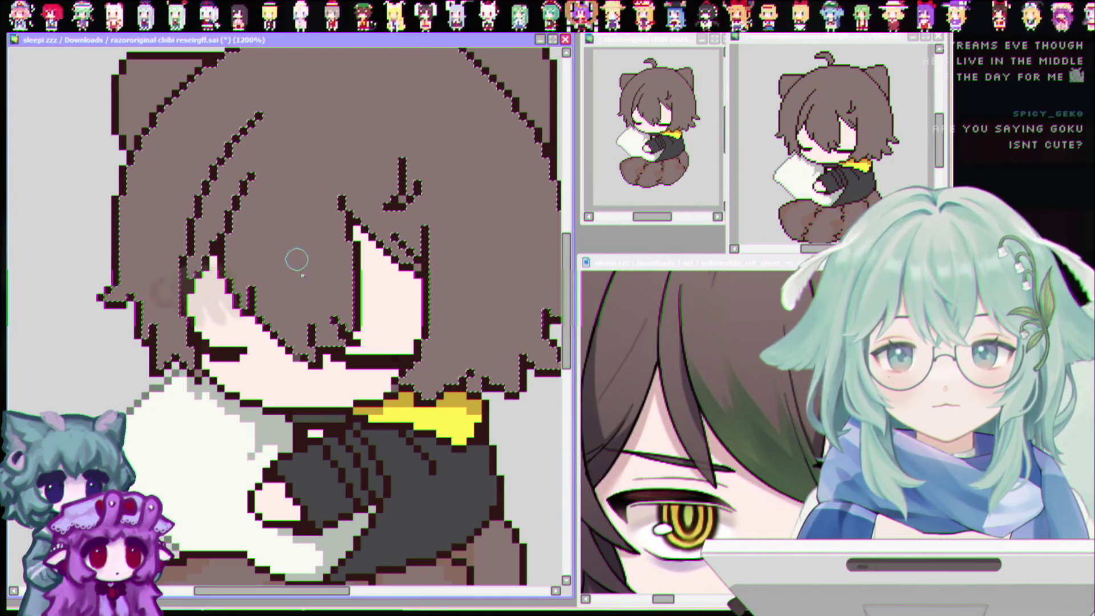
left_click_drag(256, 282, 308, 350)
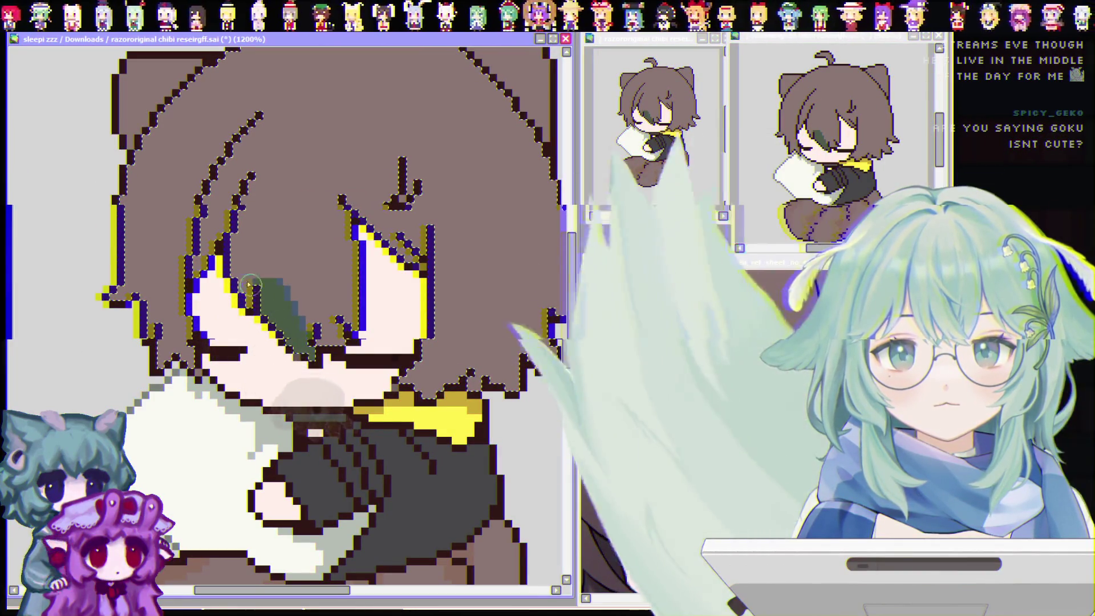
Swap the wide green bangs patch for a thin green strand reaching toward the closed eye
mouse_move(273, 284)
left_mouse_down()
mouse_move(343, 311)
mouse_move(257, 316)
left_mouse_up()
key("ctrl+z")
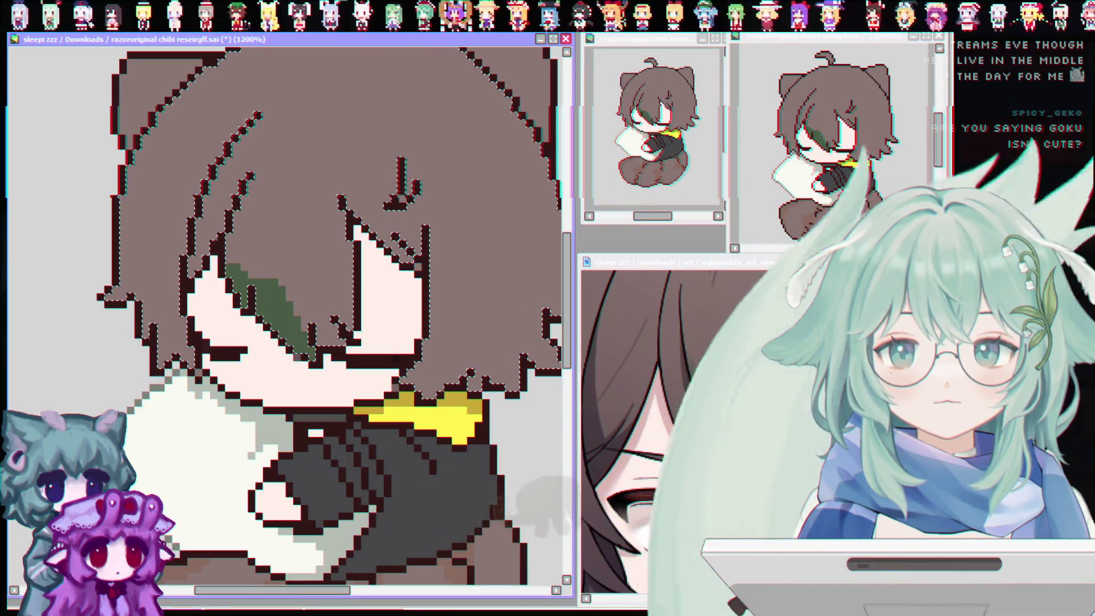
key("ctrl+z")
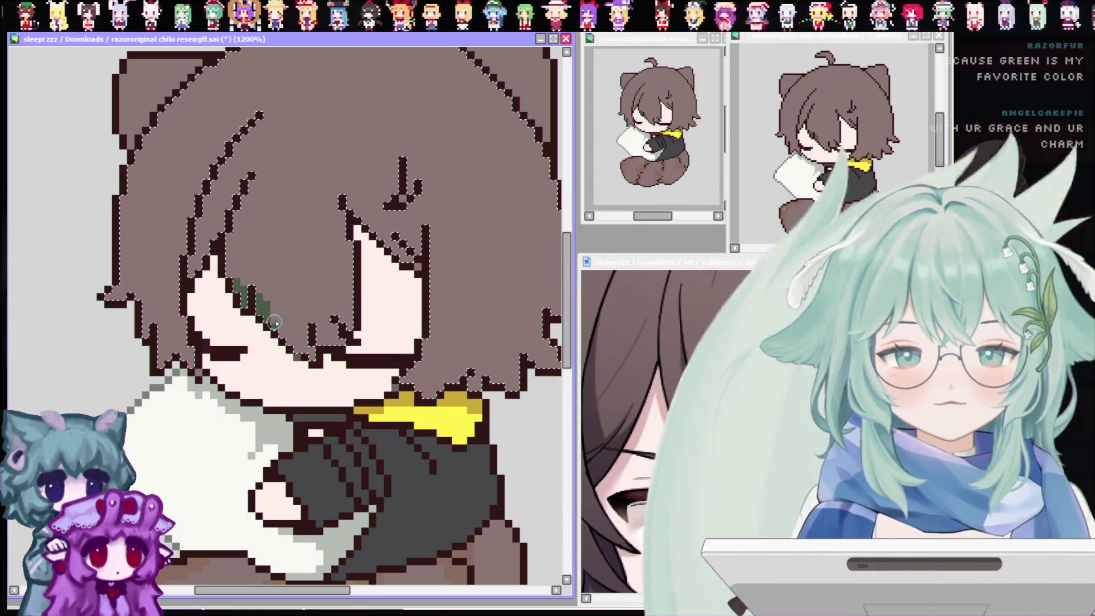
left_click_drag(254, 314, 262, 288)
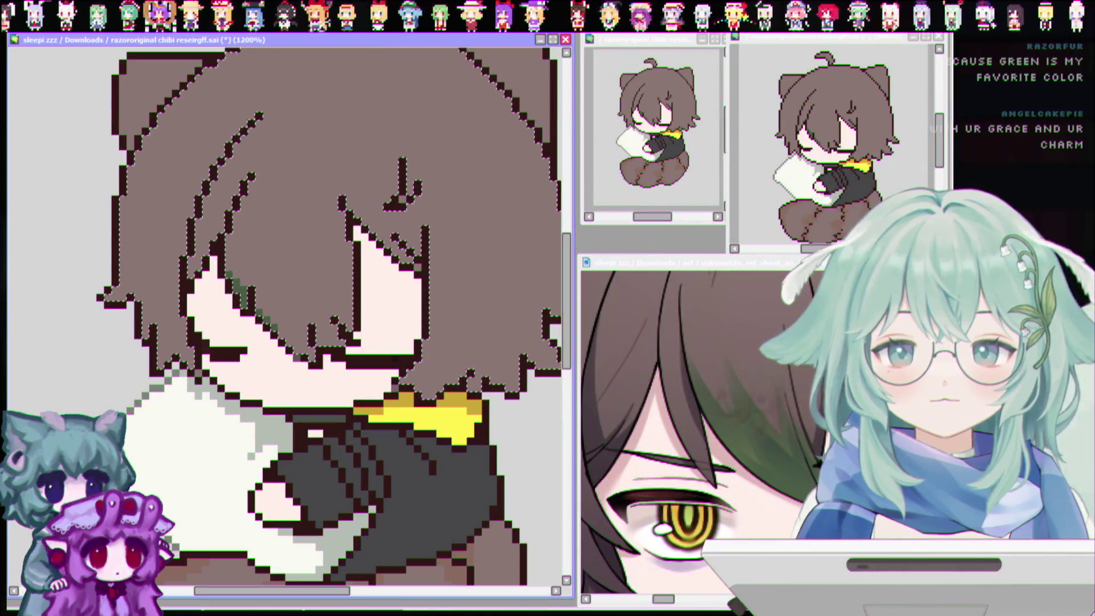
left_click(263, 294)
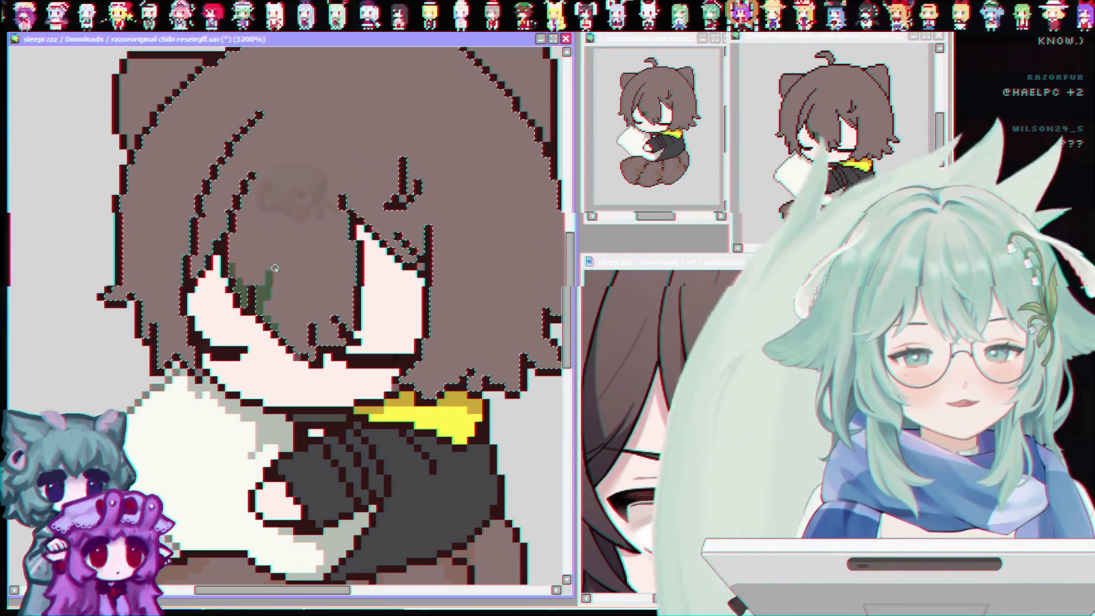
Widen the green streak into a jagged patch over the bangs and along the hair edge
left_click_drag(274, 268, 296, 290)
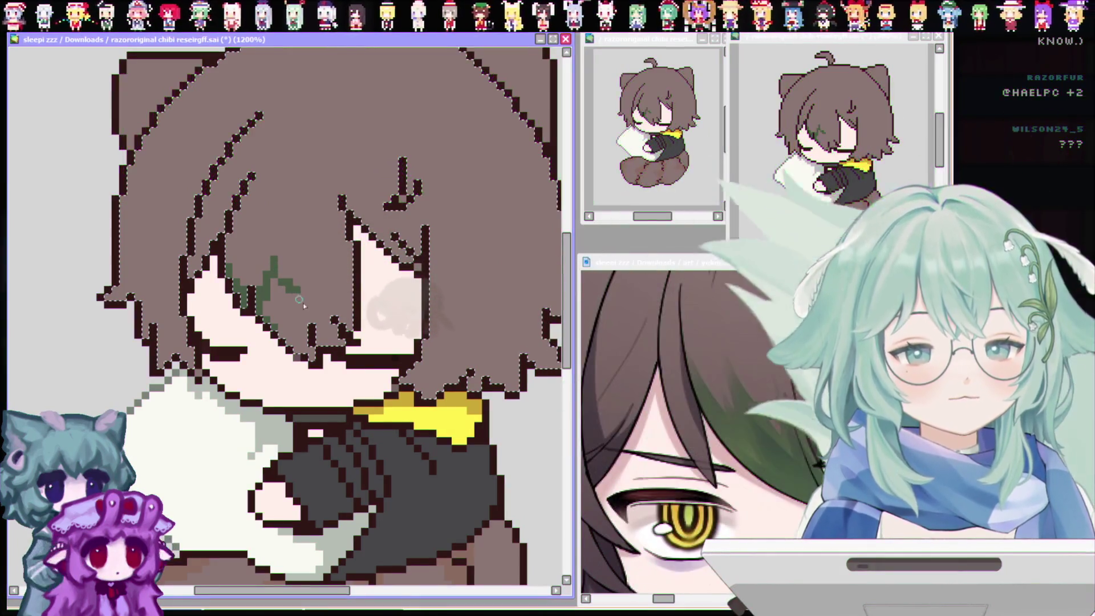
key("ctrl+z")
mouse_move(281, 250)
left_mouse_down()
mouse_move(263, 300)
mouse_move(306, 296)
mouse_move(266, 311)
mouse_move(280, 282)
left_mouse_up()
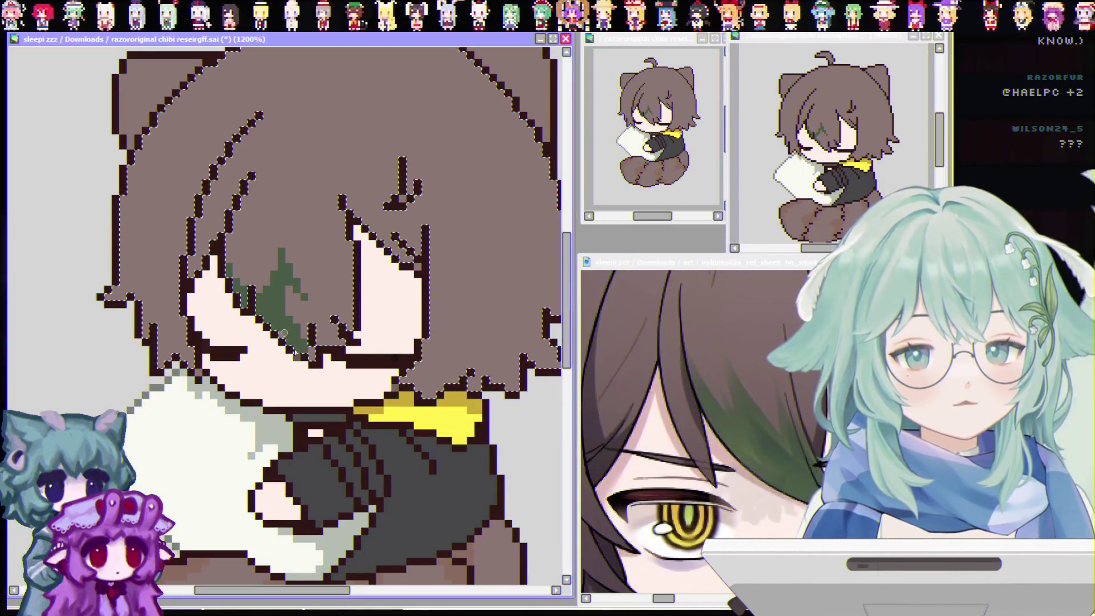
left_click_drag(284, 333, 305, 343)
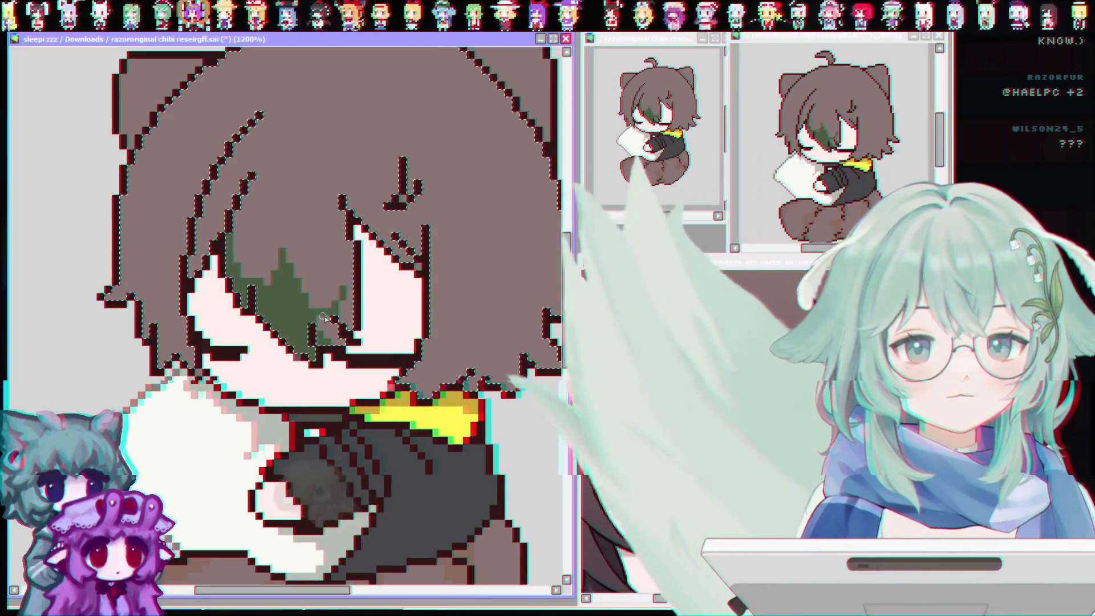
left_click_drag(341, 315, 355, 330)
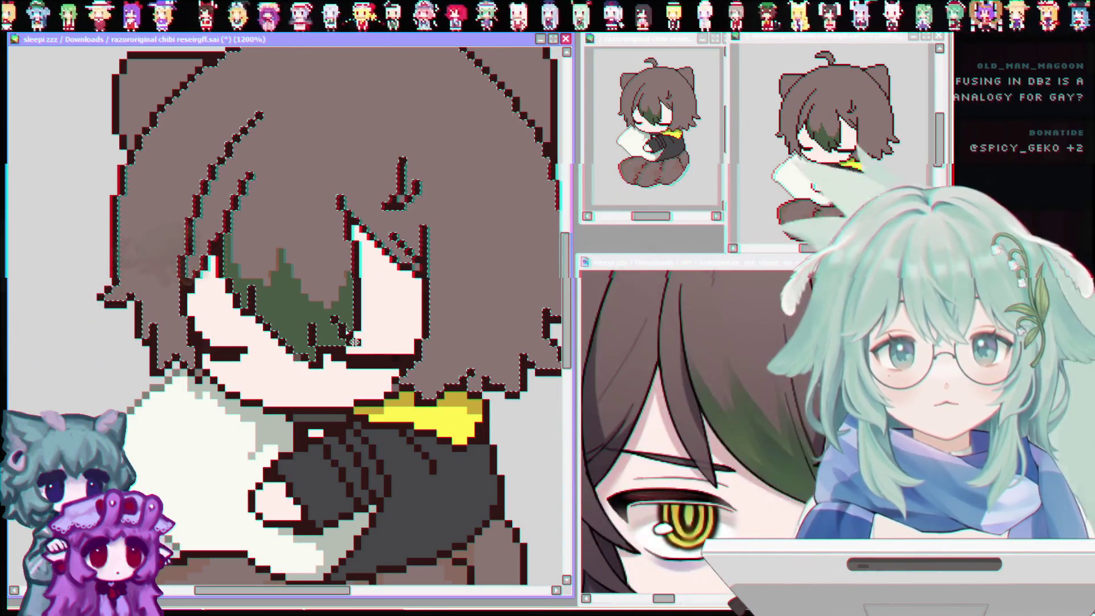
left_click(763, 427)
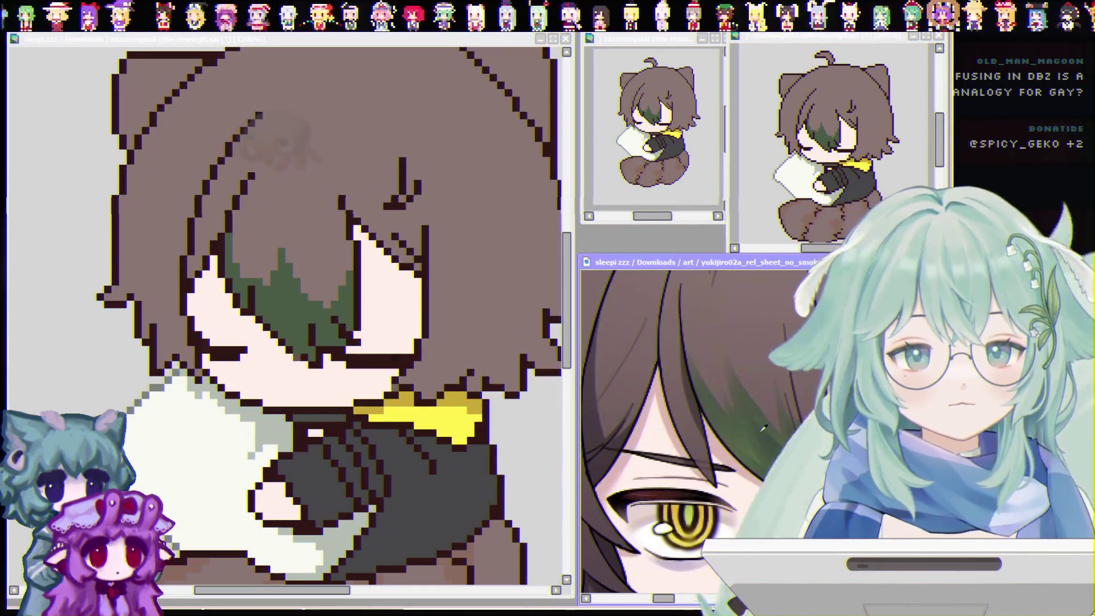
left_click(300, 331)
key("ctrl+d")
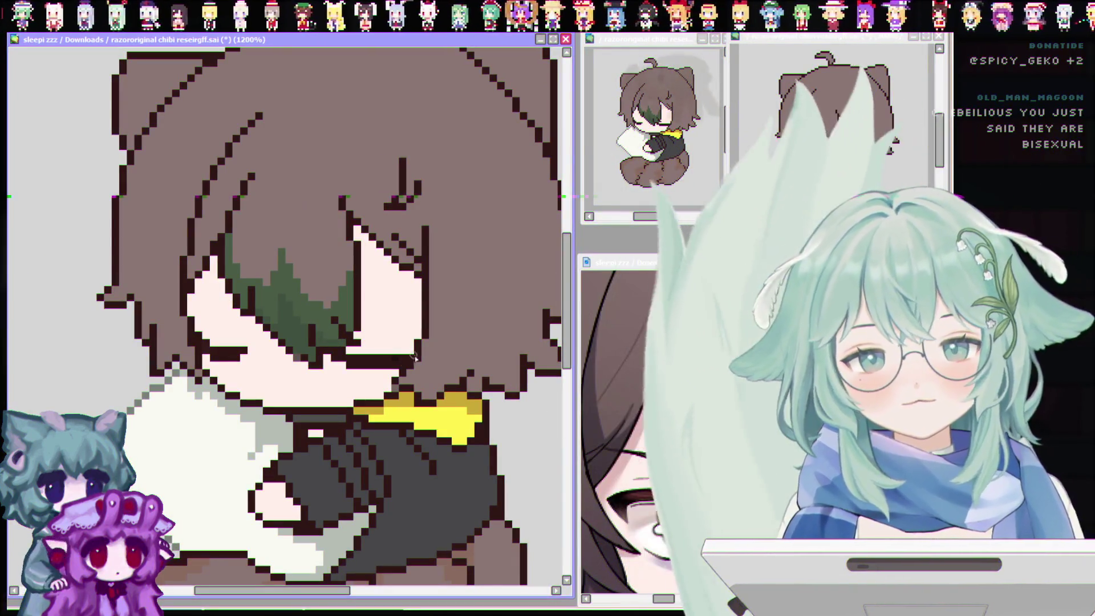
left_click_drag(656, 428, 599, 428)
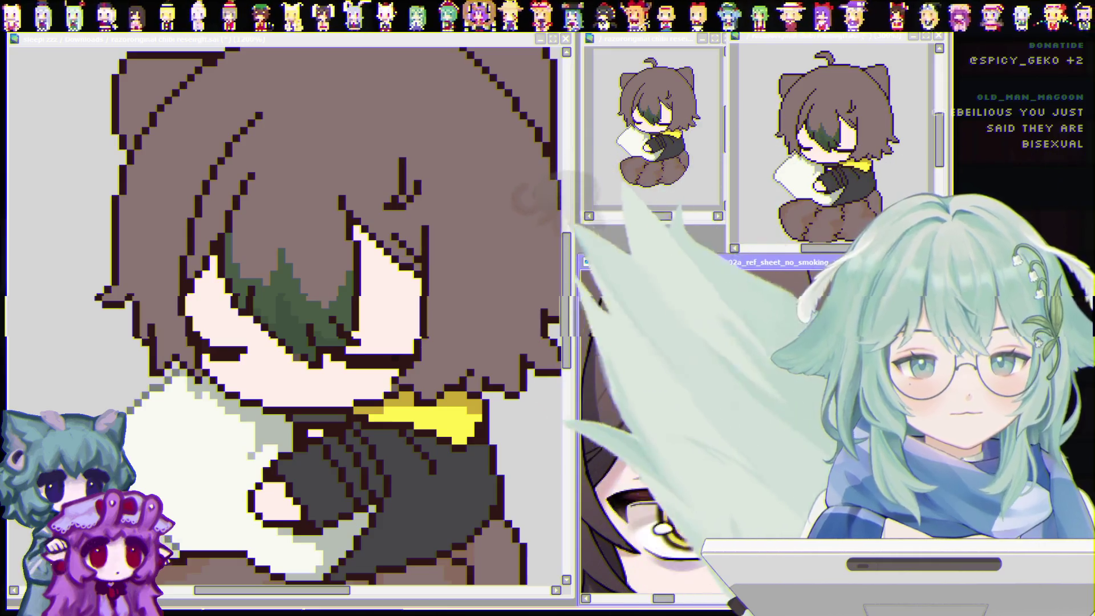
left_click(272, 264)
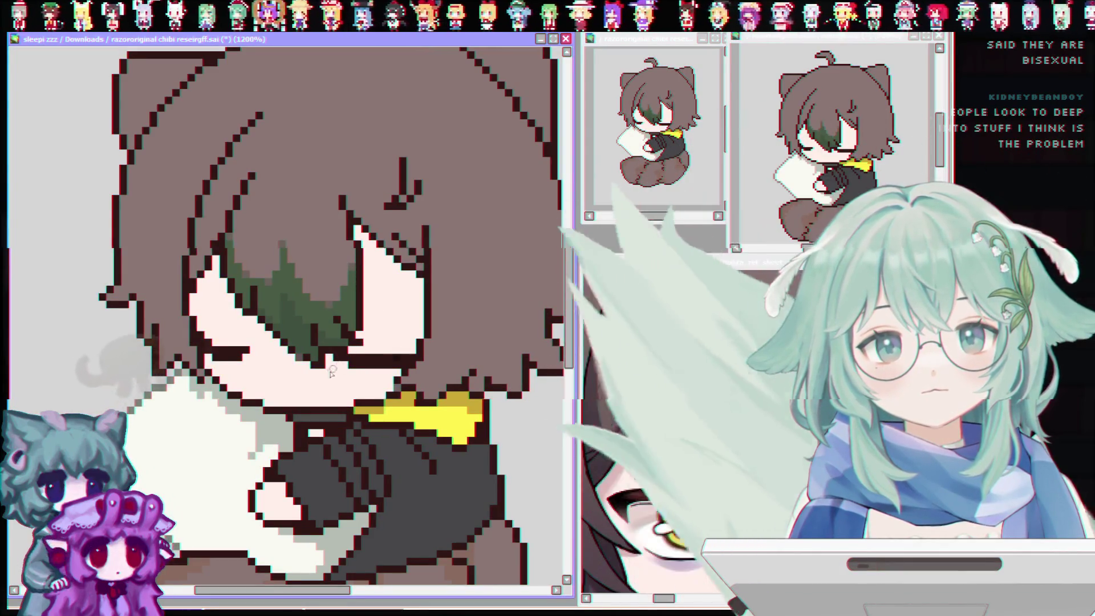
key("ctrl+s")
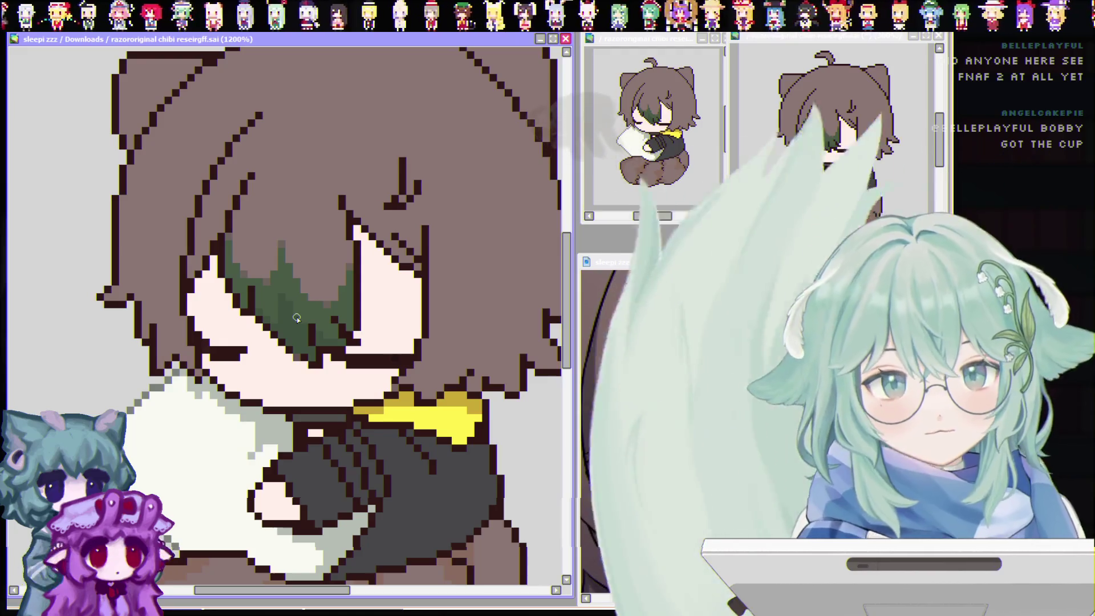
Scroll the canvas view down to look over the green-streaked chibi
scroll(296, 317, "down", 1)
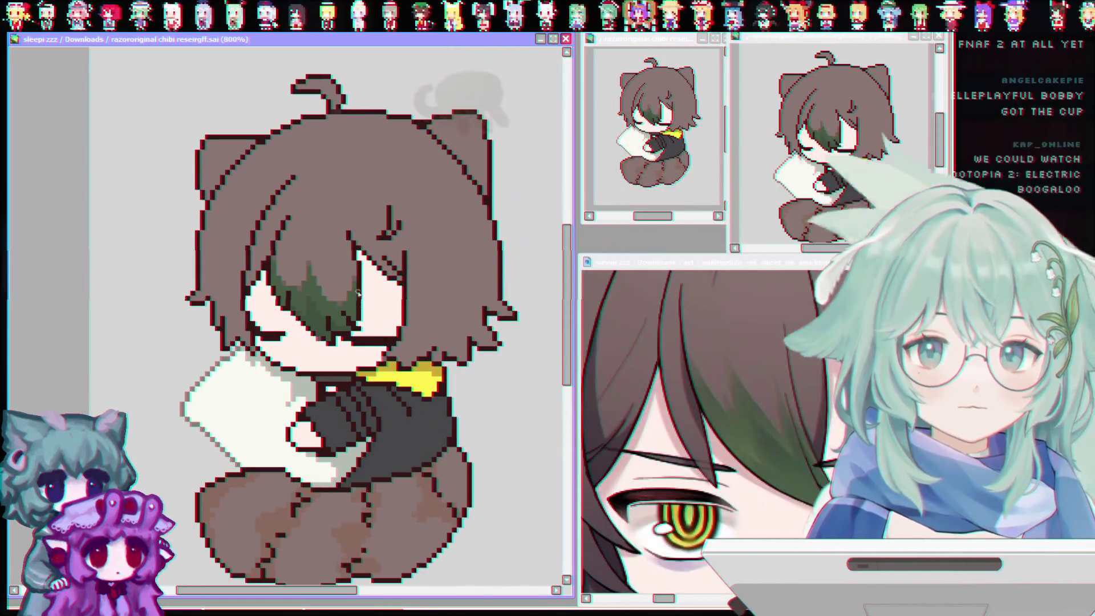
scroll(354, 286, "up", 3)
scroll(353, 285, "down", 4)
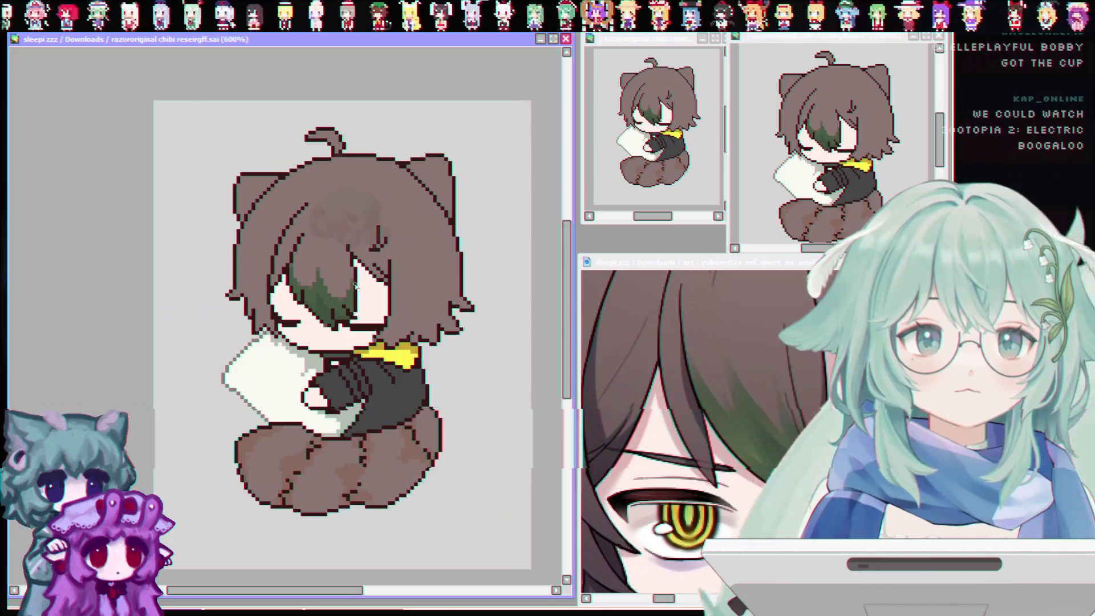
scroll(351, 284, "up", 2)
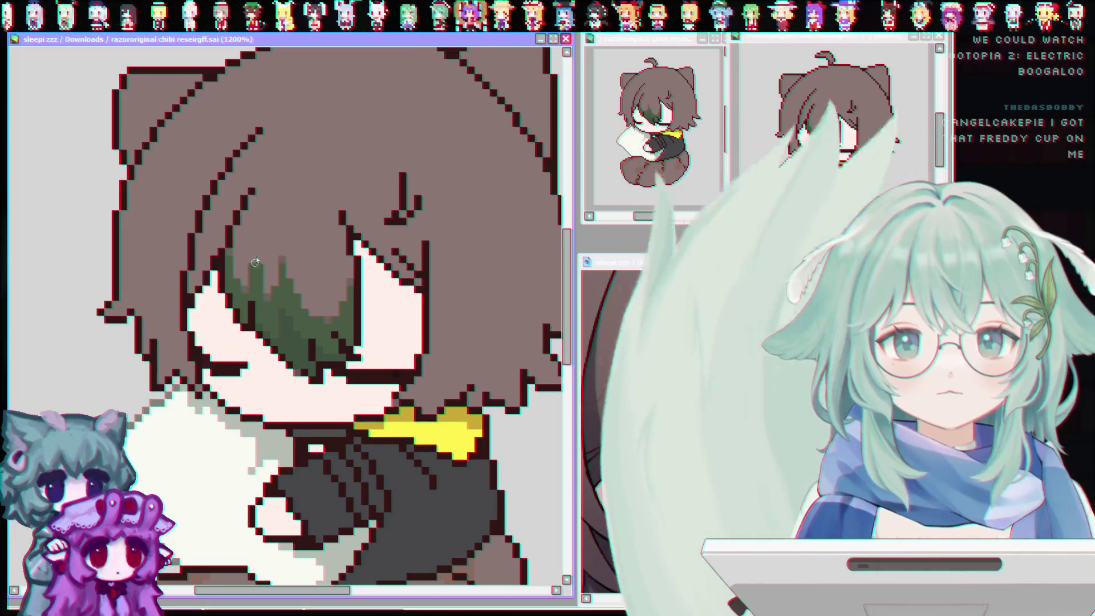
left_click(252, 282)
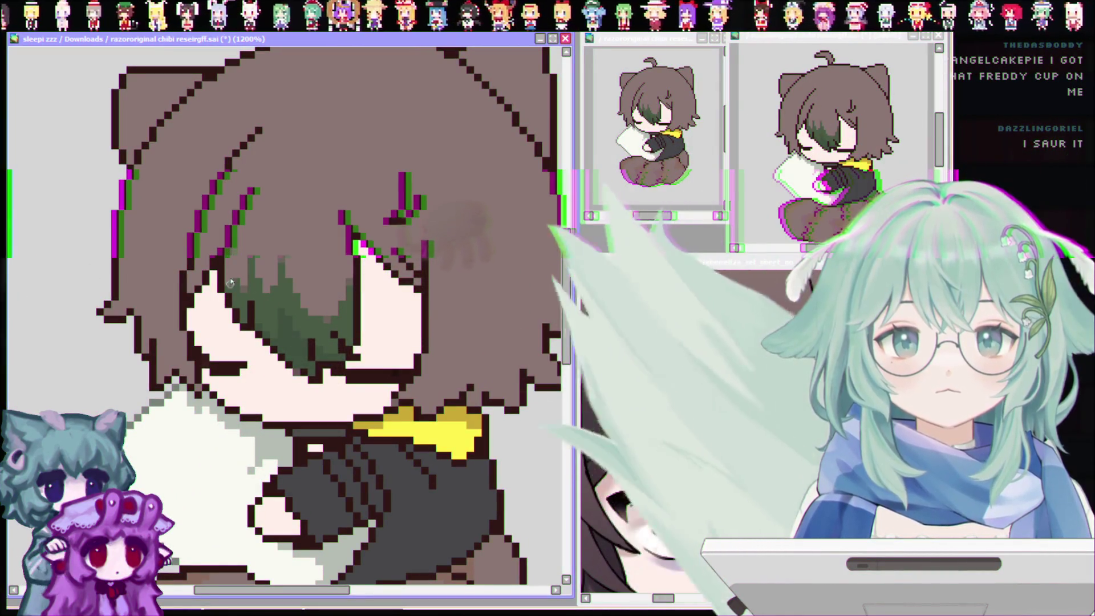
left_click_drag(228, 285, 247, 321)
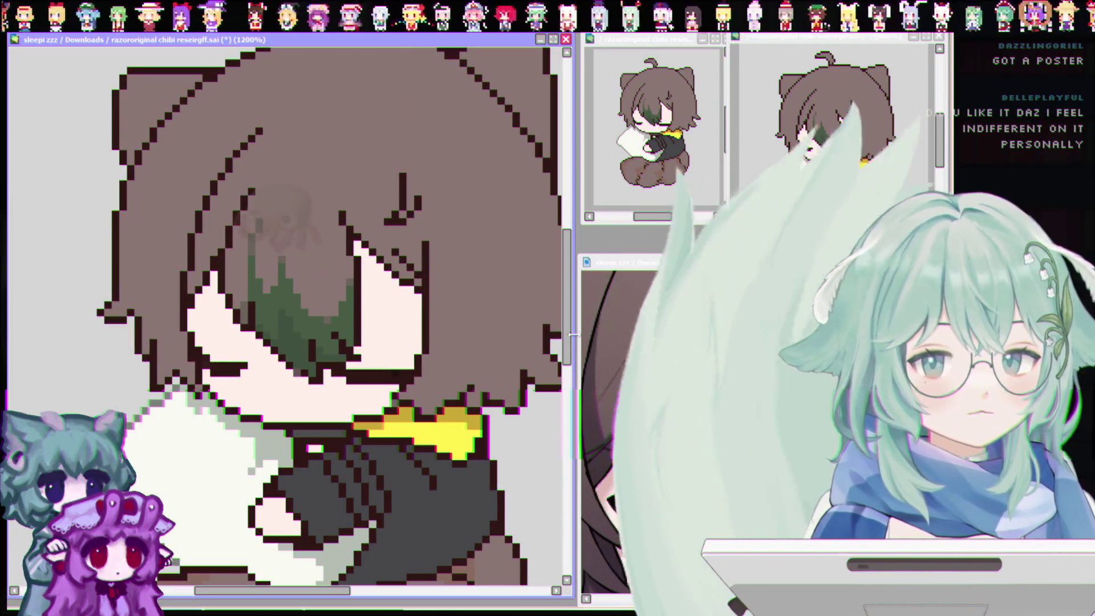
key("minus")
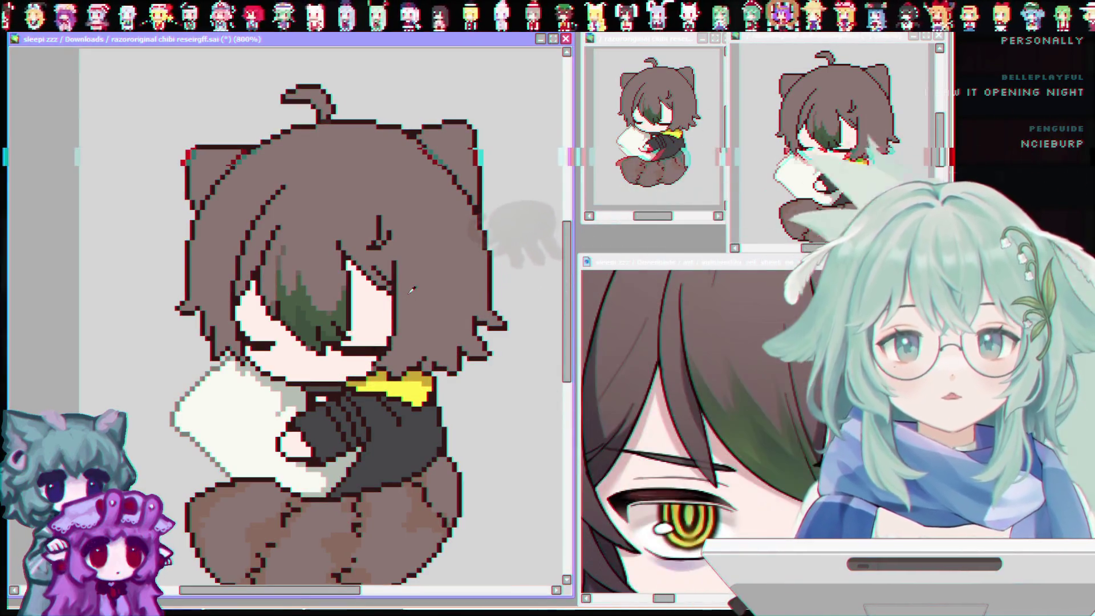
left_click(656, 370)
Zoom in on the reference sheet's hair and save the chibi .sai file
scroll(701, 427, "up", 3)
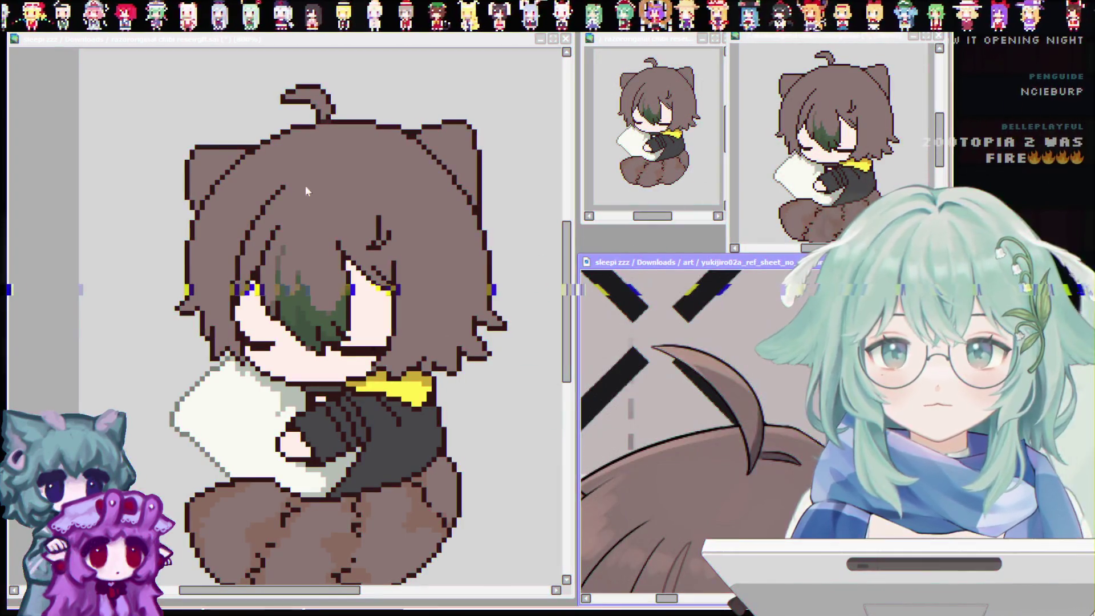
left_click(295, 98)
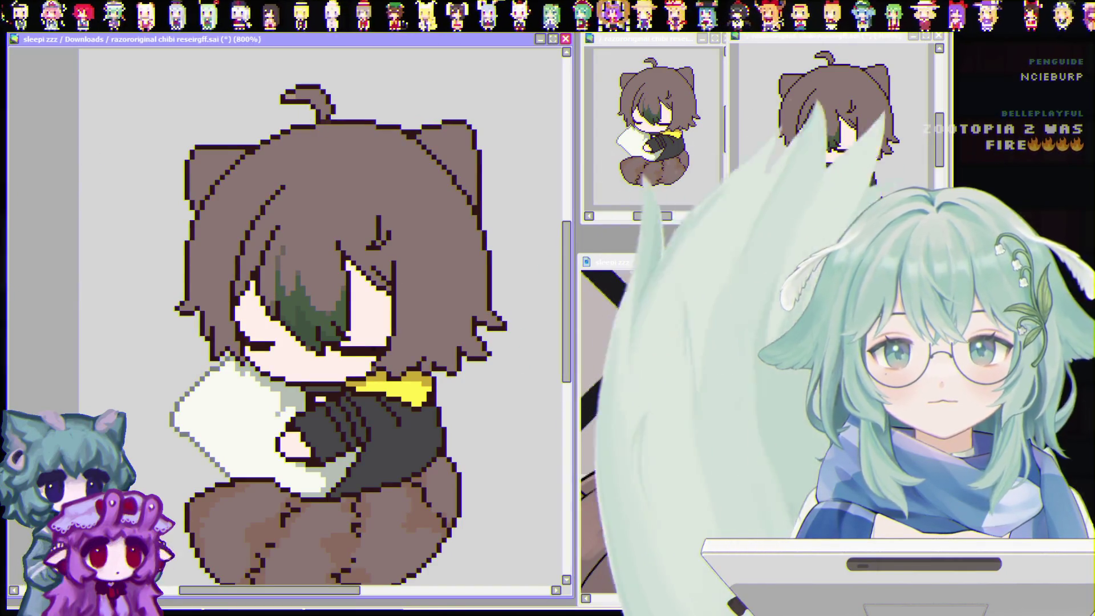
left_click(747, 433)
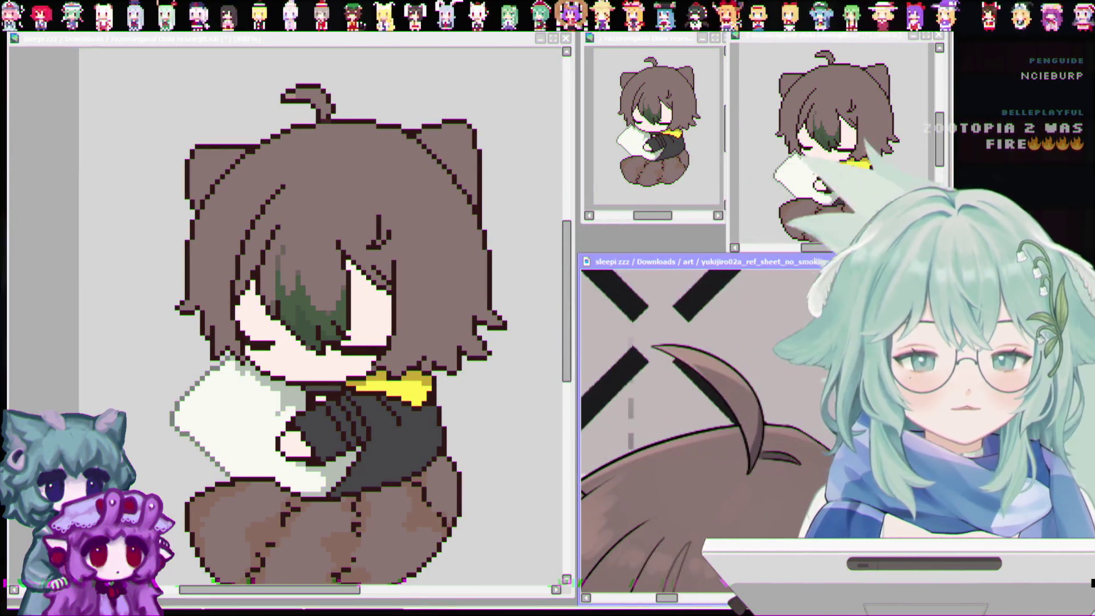
left_click(323, 114)
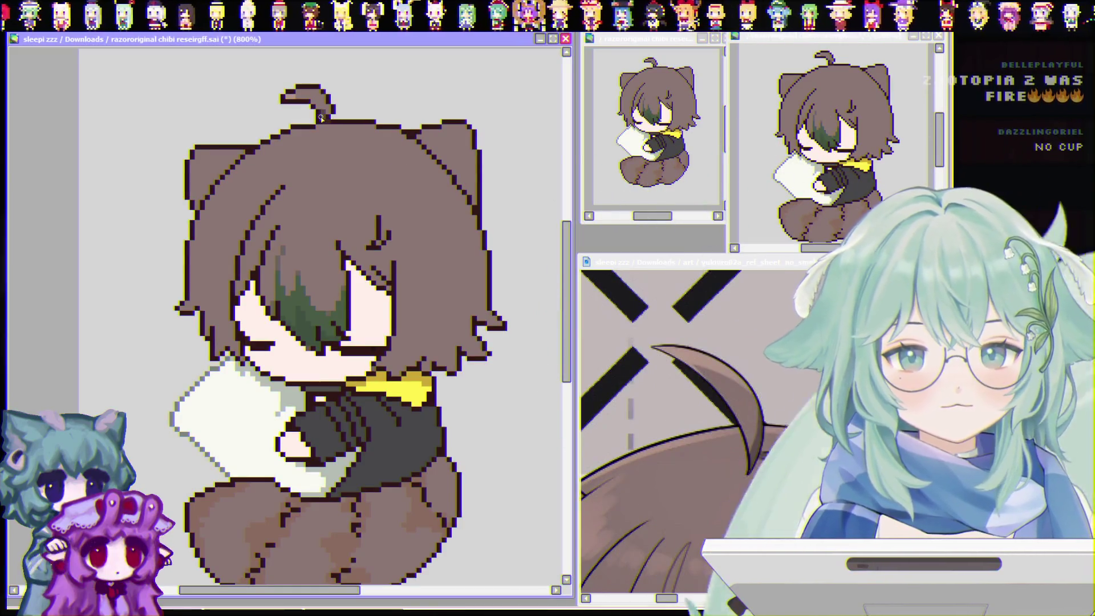
key("ctrl+s")
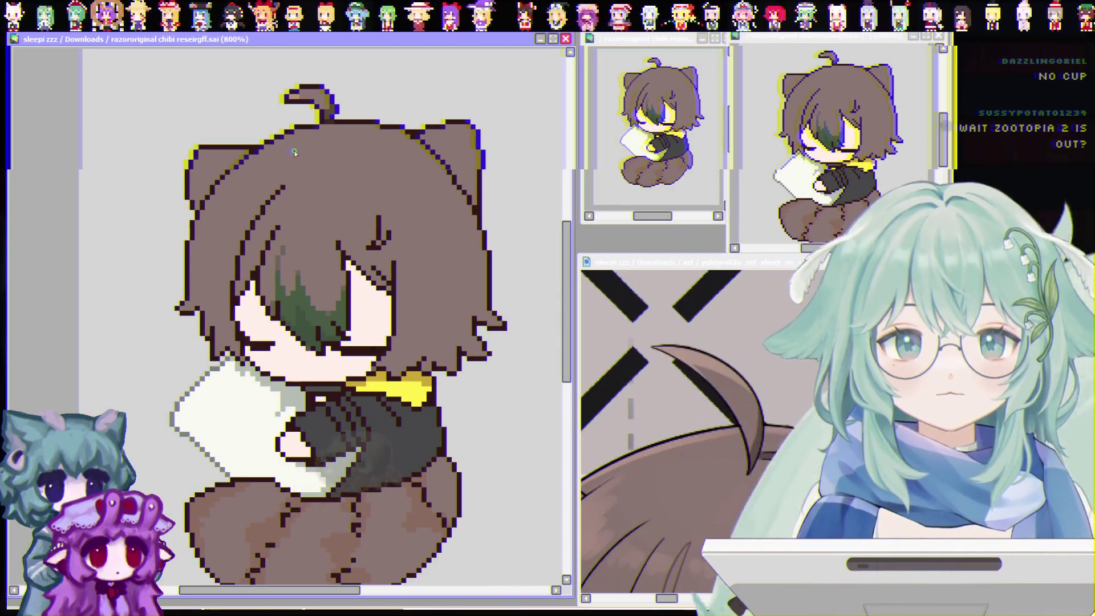
Zoom the canvas to about 600%, bring up the reference face, and select the brown hair
scroll(334, 291, "down", 3)
scroll(335, 291, "up", 1)
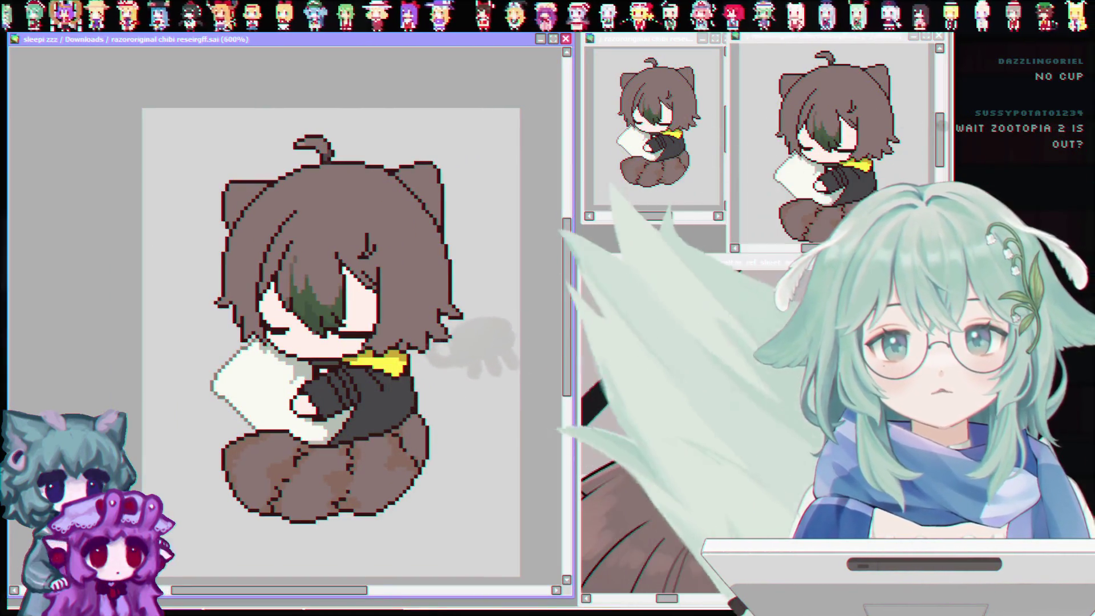
scroll(334, 292, "down", 1)
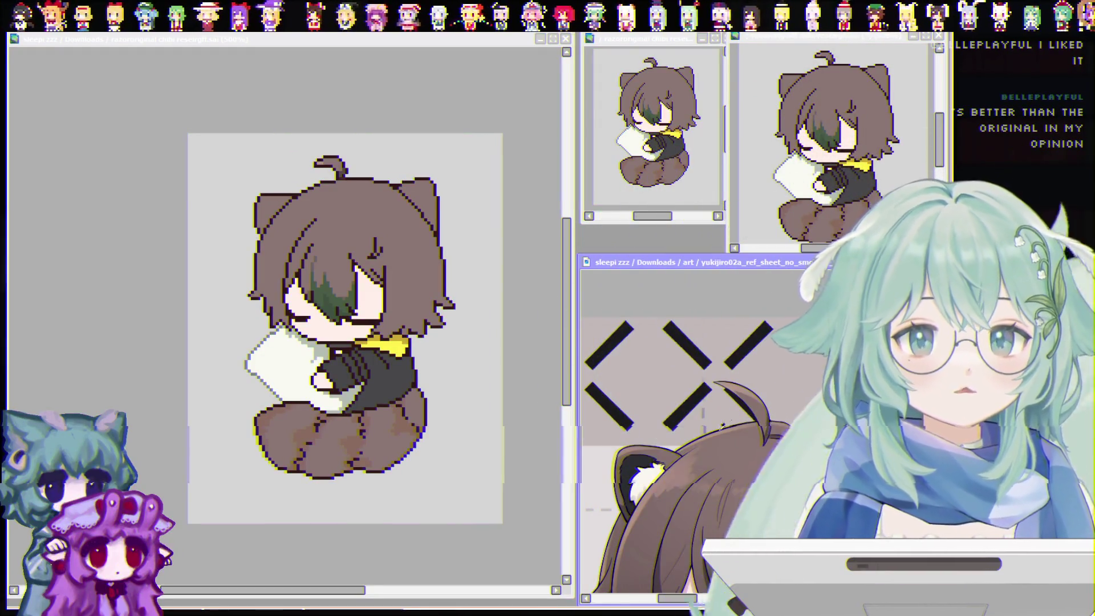
left_click(513, 393)
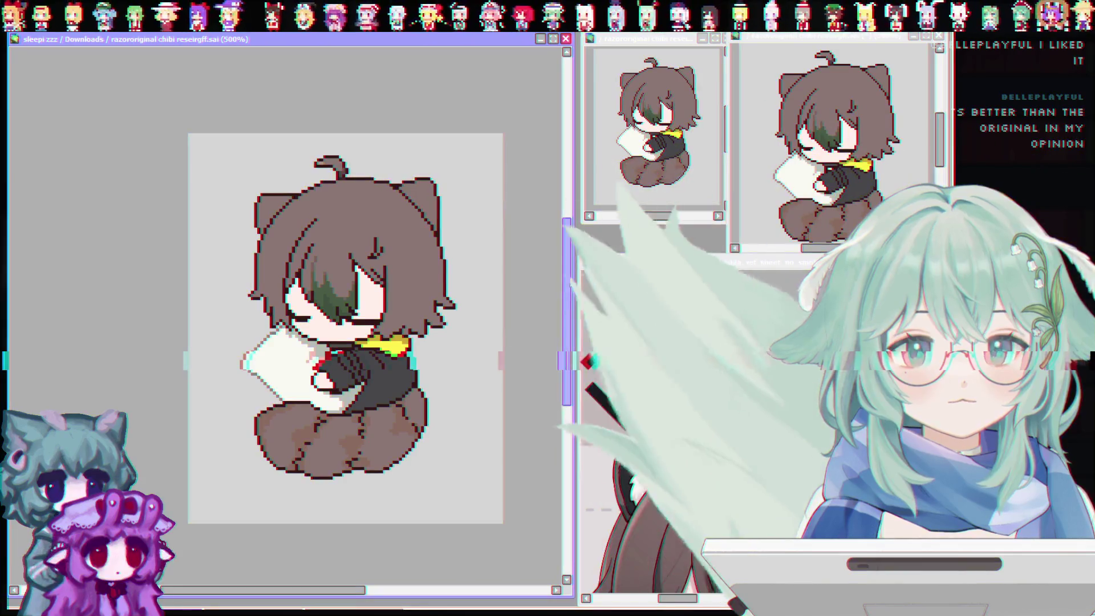
left_click_drag(568, 282, 568, 298)
scroll(280, 230, "down", 1)
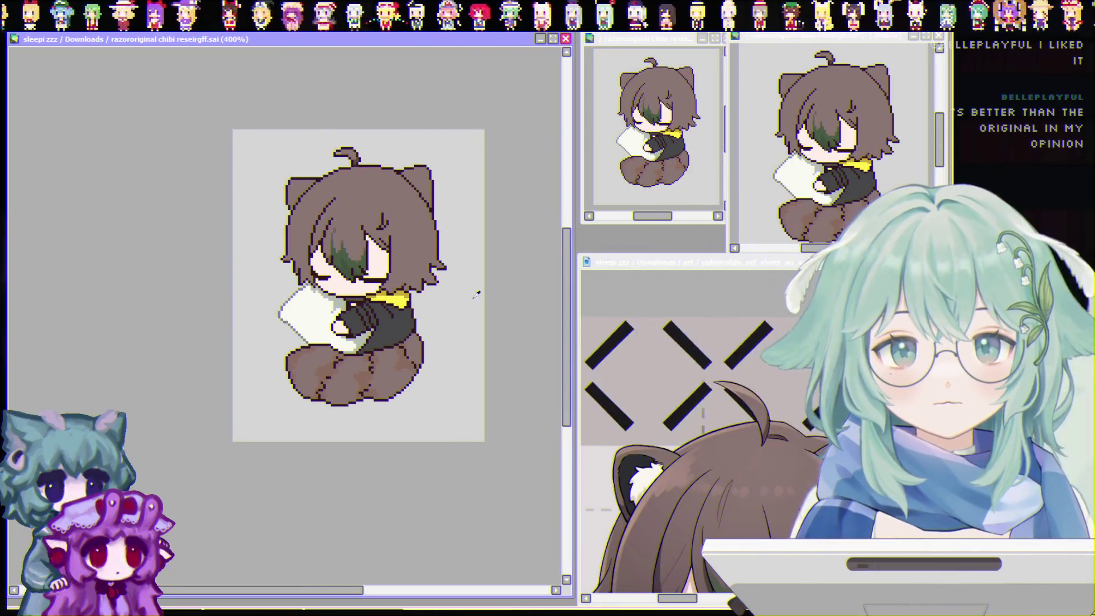
scroll(644, 399, "down", 3)
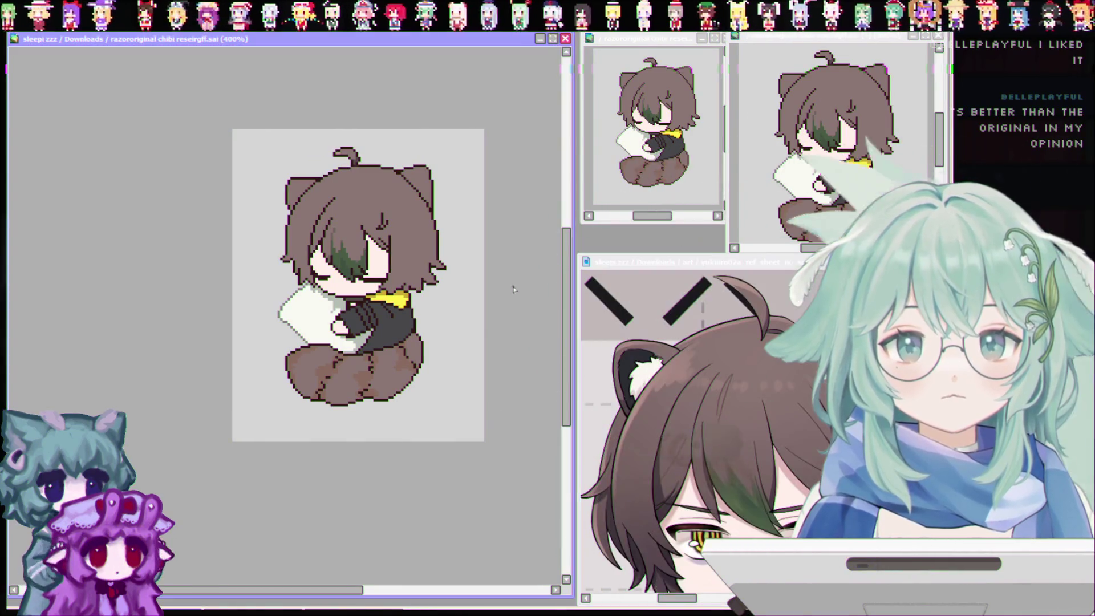
scroll(443, 203, "up", 5)
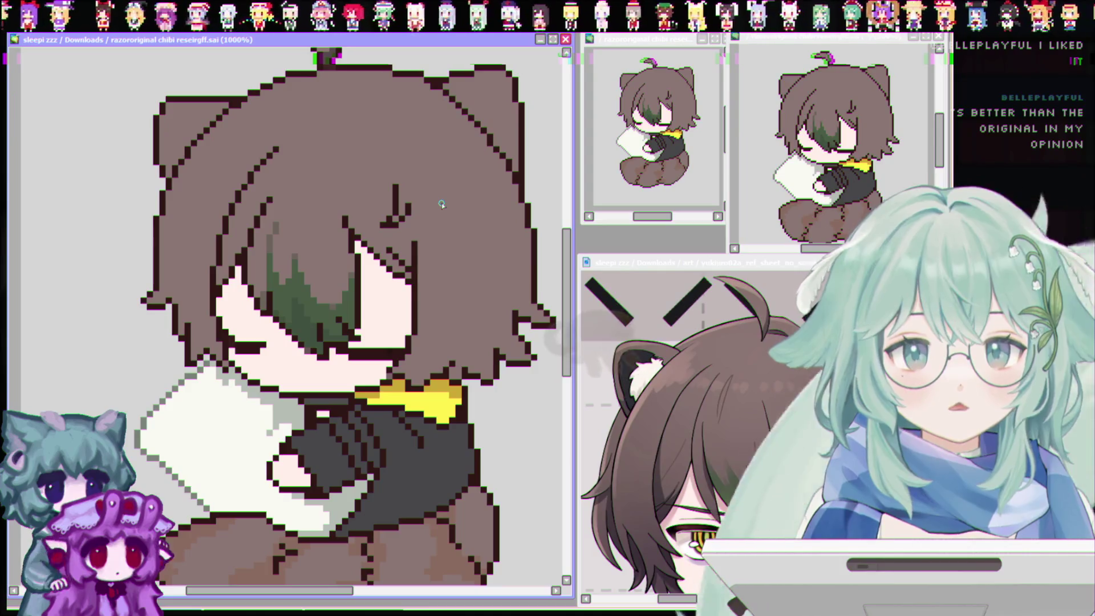
scroll(442, 203, "down", 4)
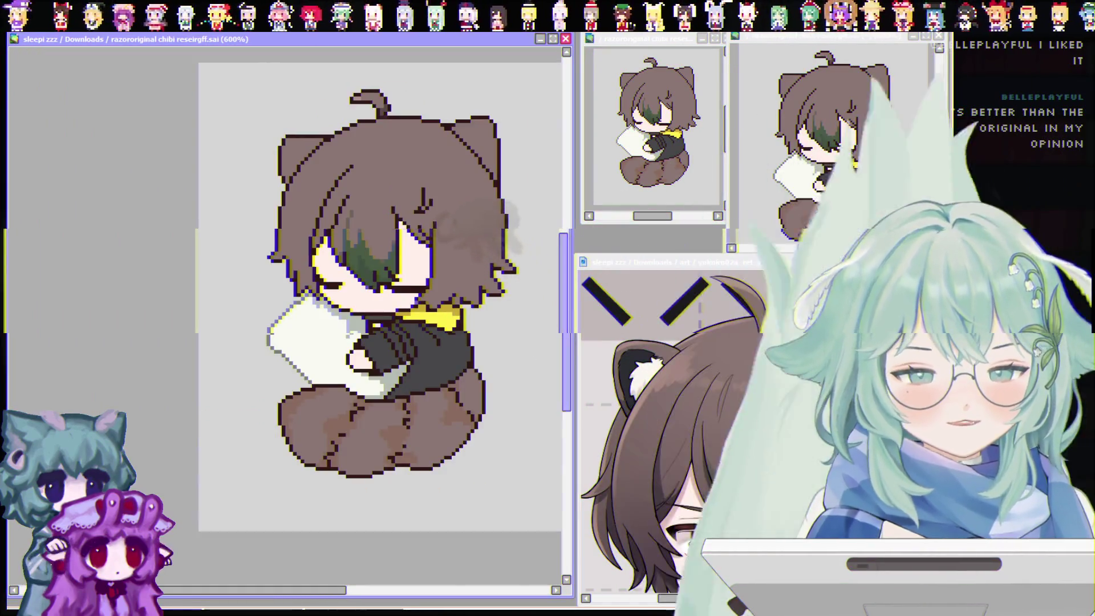
scroll(656, 427, "down", 3)
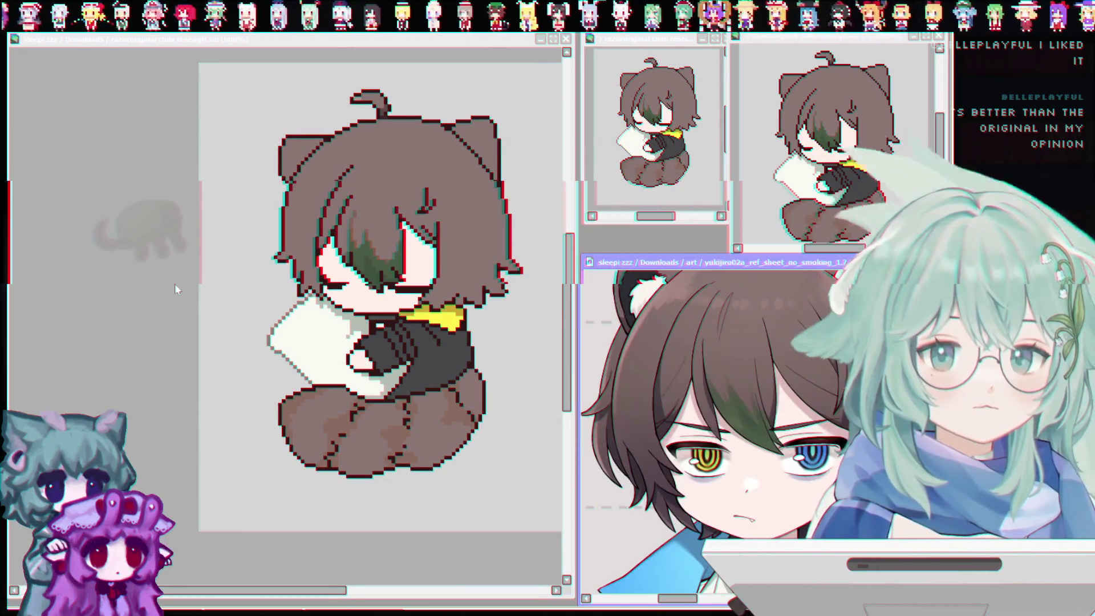
left_click(405, 188)
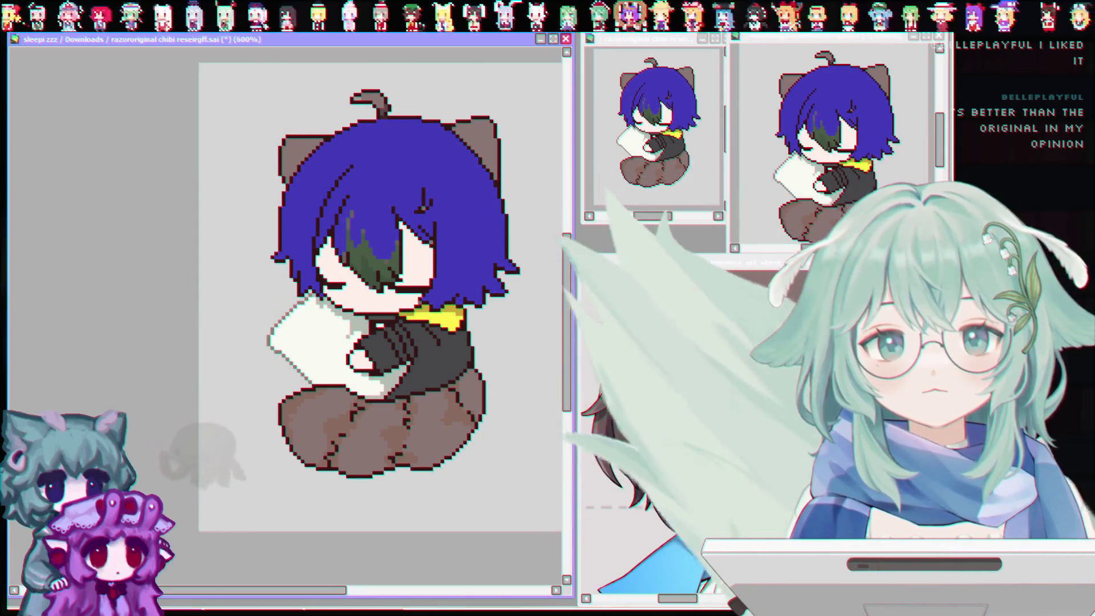
Compare the chibi with the reference sheet and clear the whole-hair selection
key("ctrl+z")
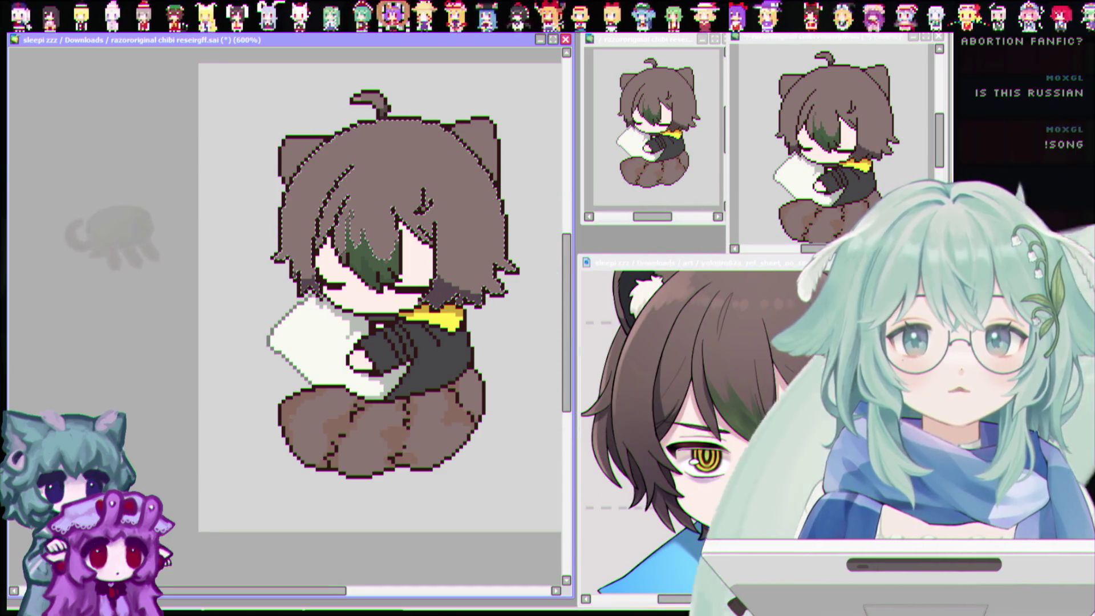
left_click(641, 435)
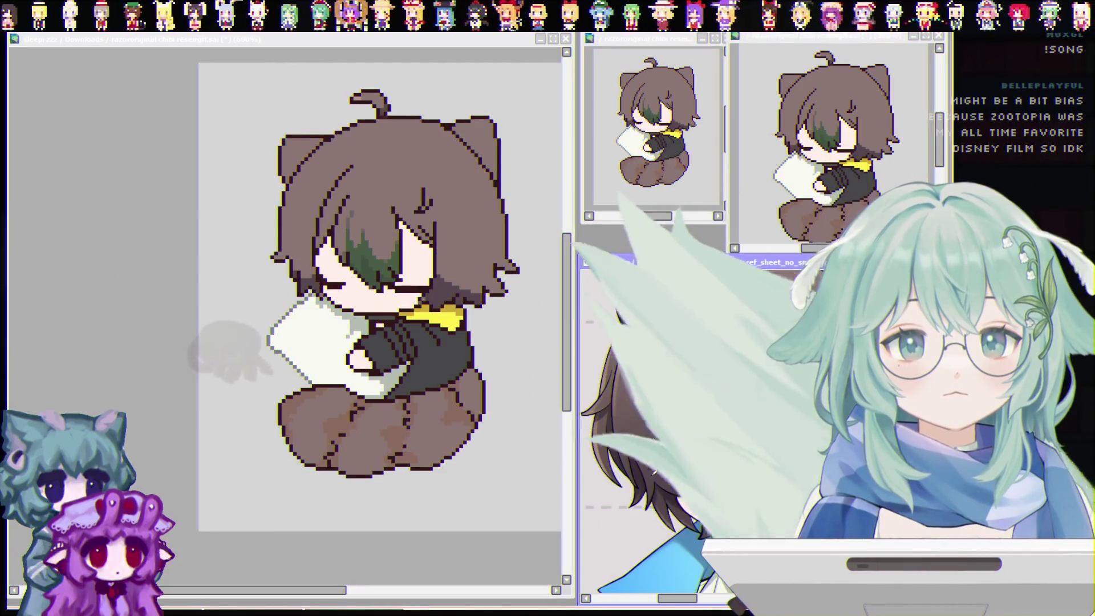
left_click(415, 432)
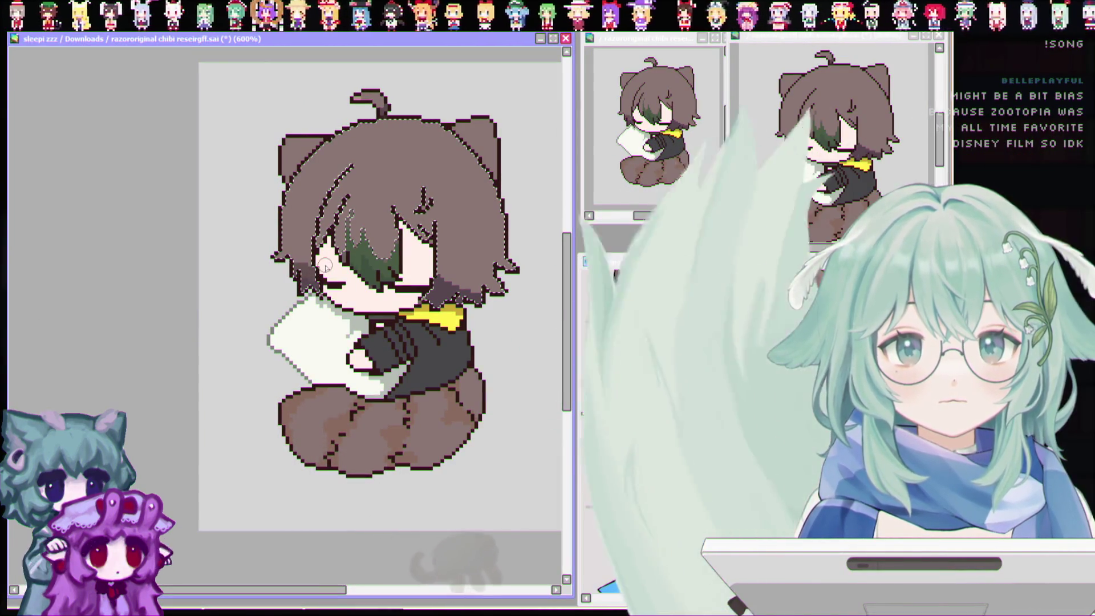
scroll(291, 265, "down", 2)
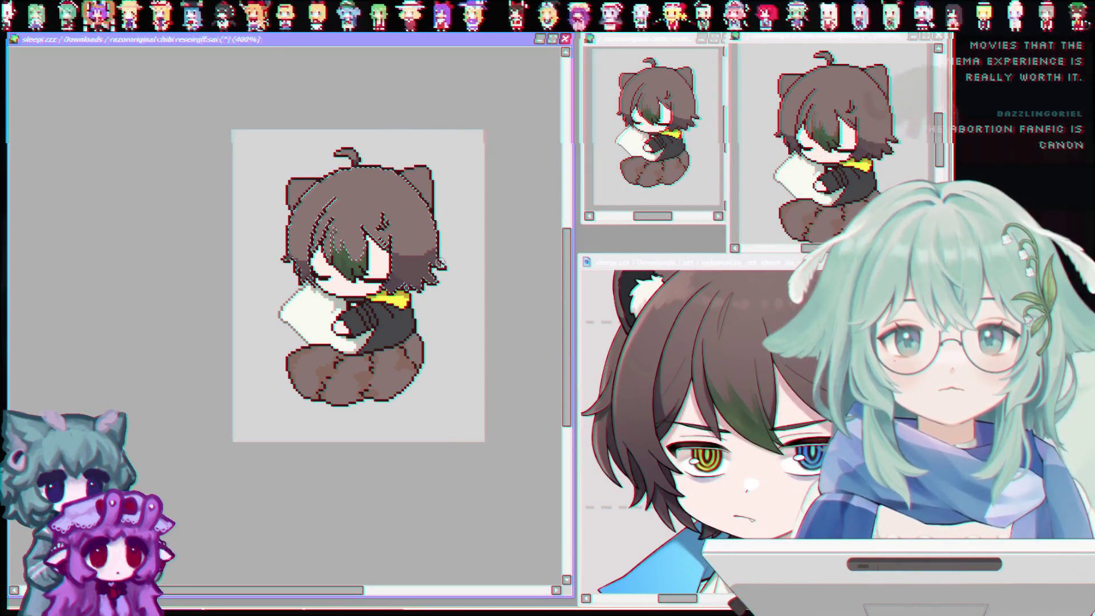
scroll(441, 263, "down", 2)
scroll(339, 261, "up", 4)
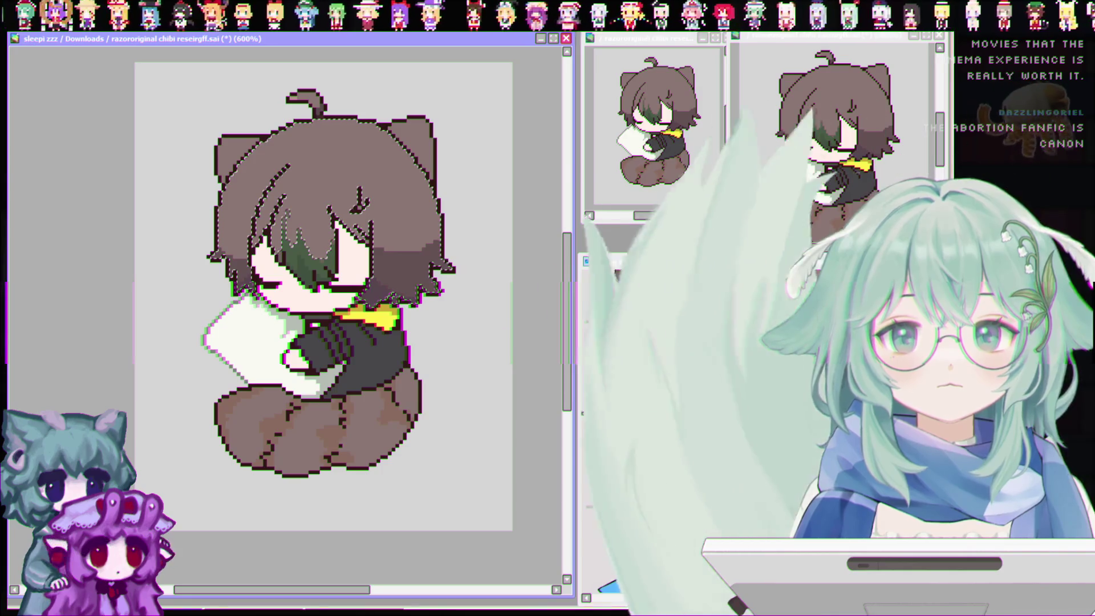
left_click(648, 369)
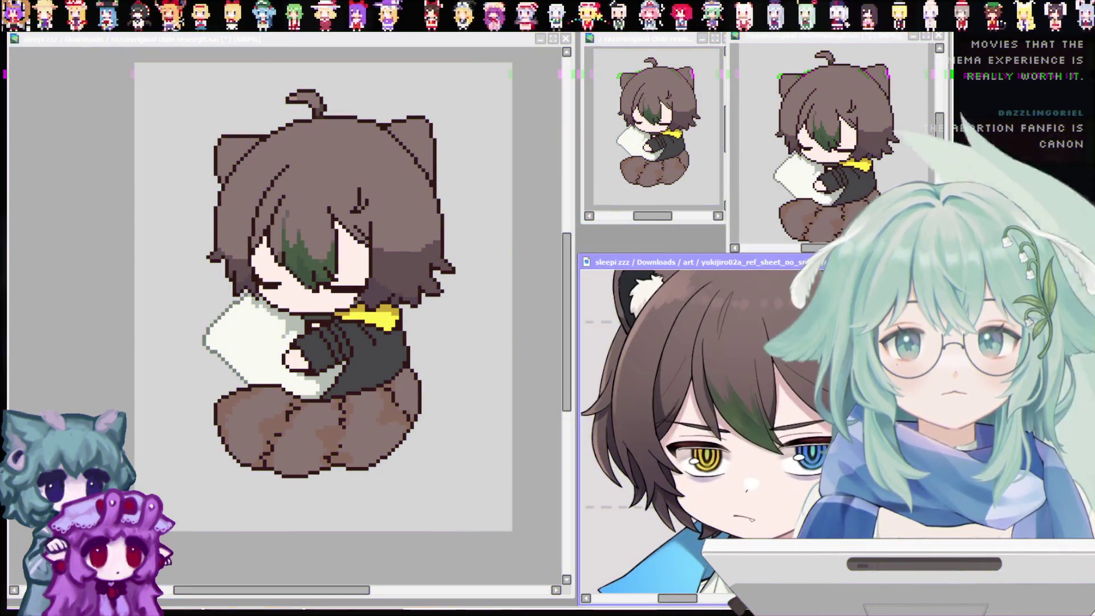
left_click(488, 246)
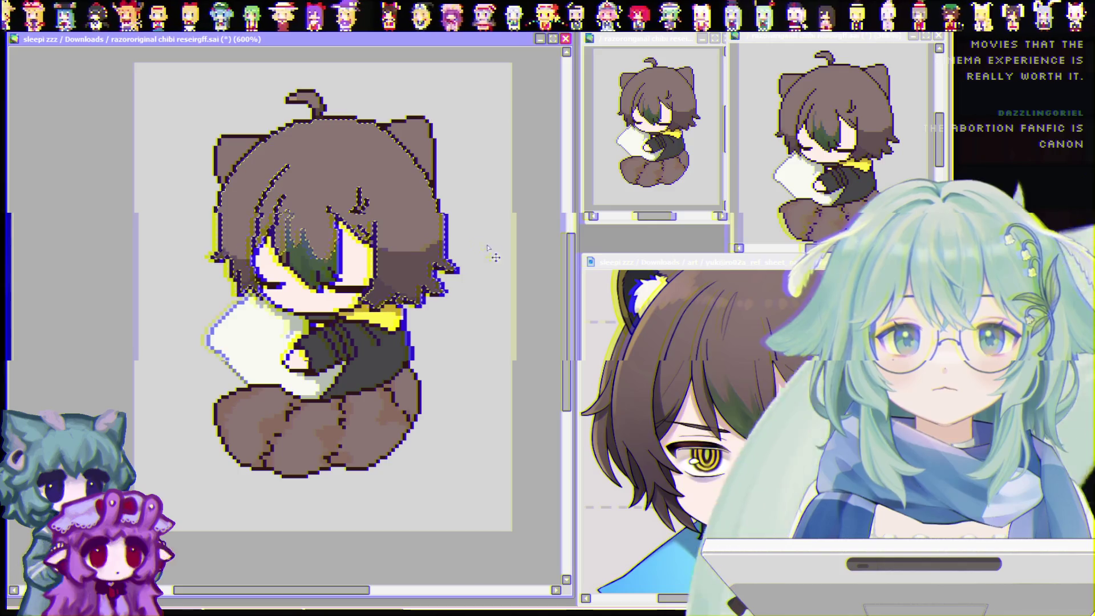
key("ctrl+d")
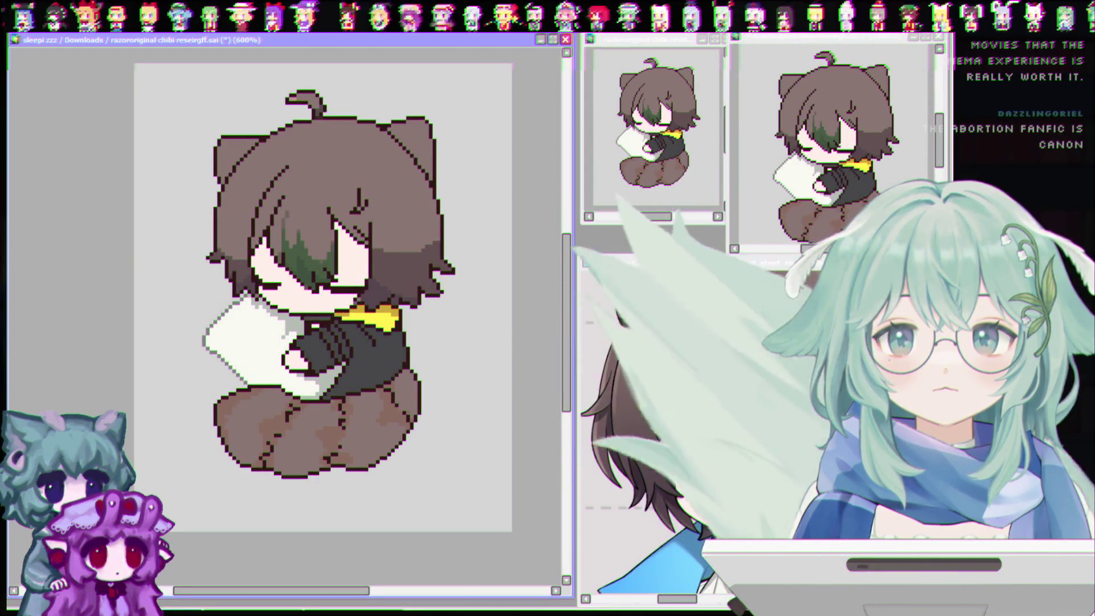
Select the upper hair, brush a darker brown band across its bottom, then deselect
left_click(255, 198)
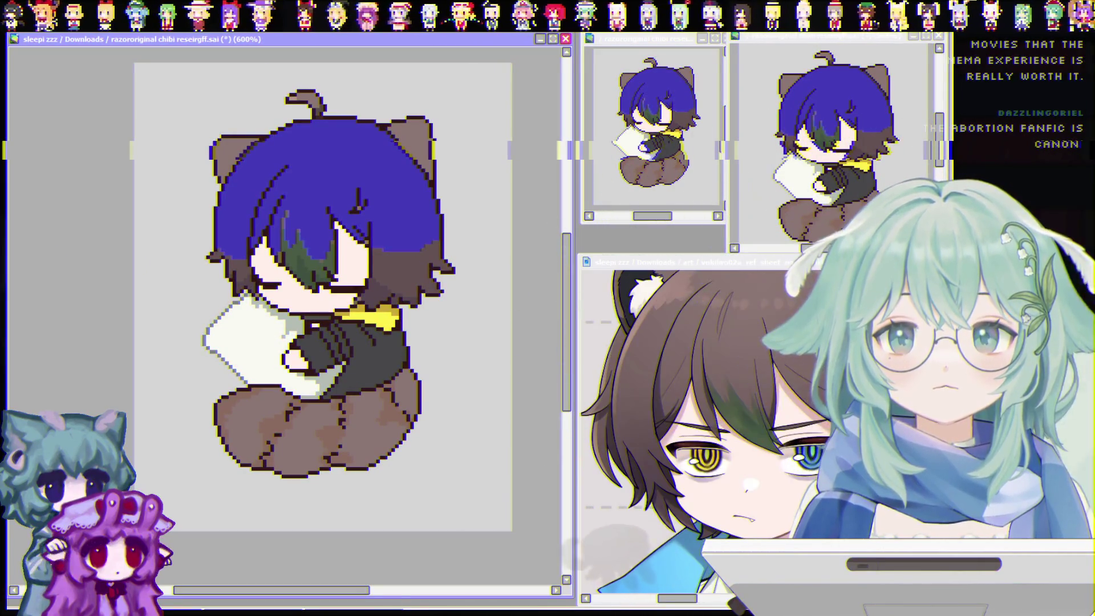
key("b")
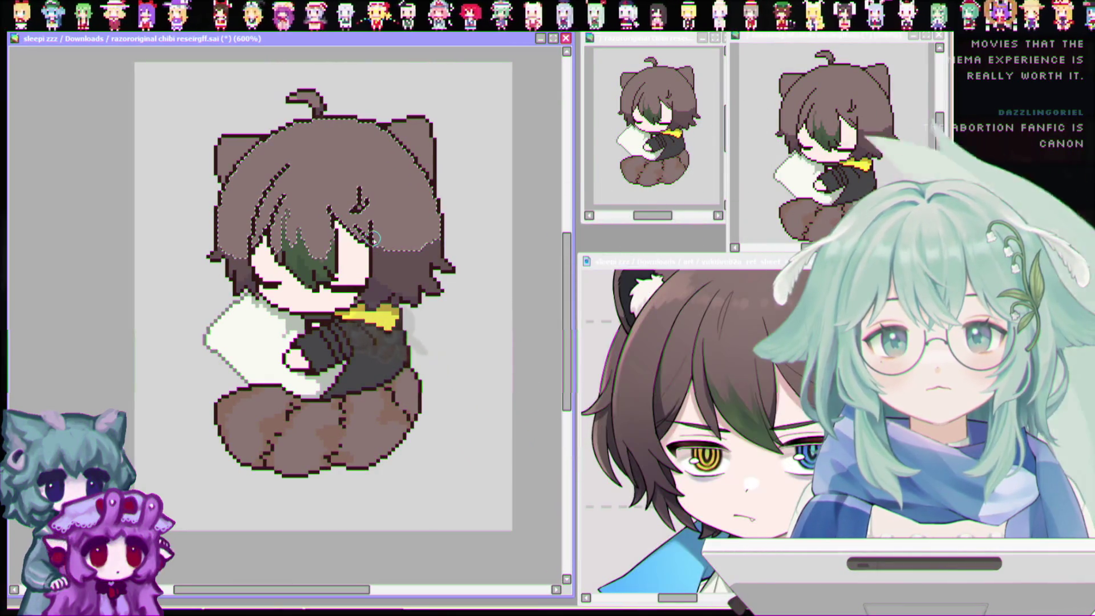
left_click_drag(219, 234, 445, 227)
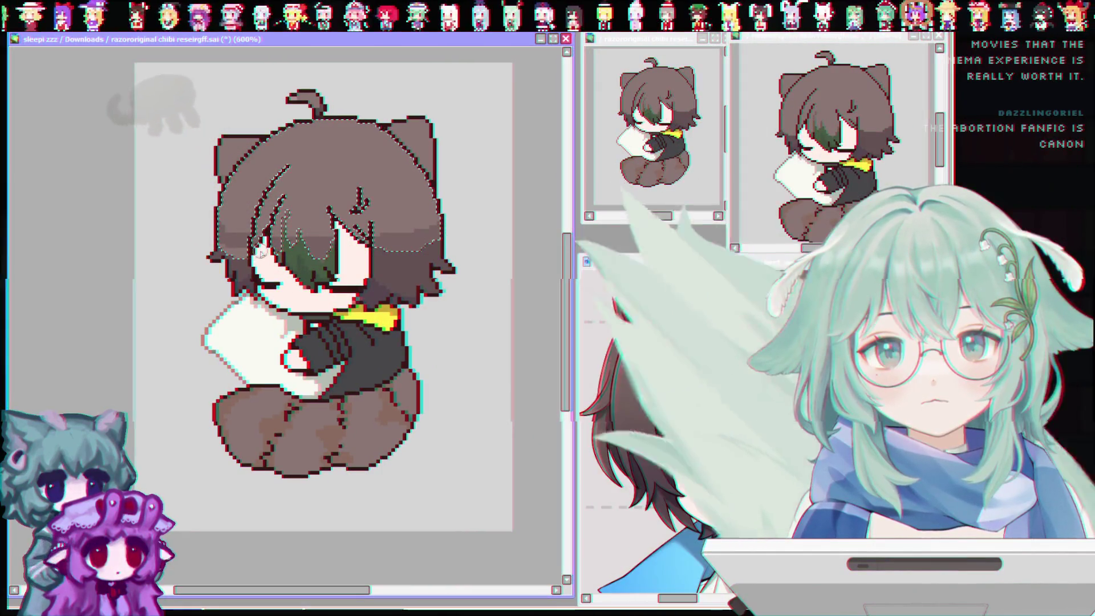
key("ctrl+d")
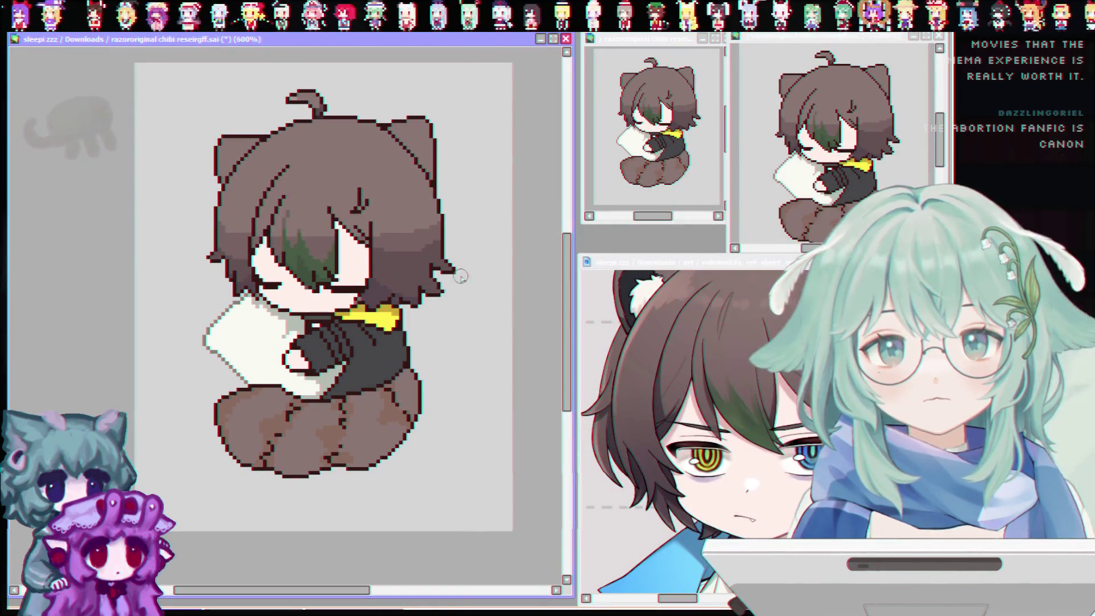
scroll(342, 178, "up", 2)
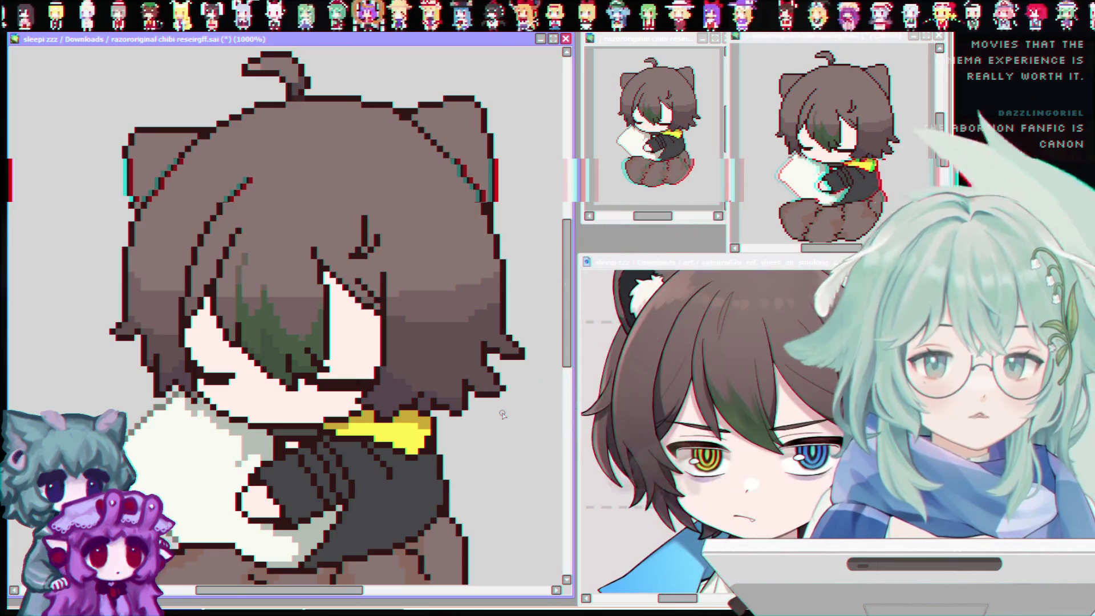
Save the chibi .sai file with the new hair shading
key("ctrl+s")
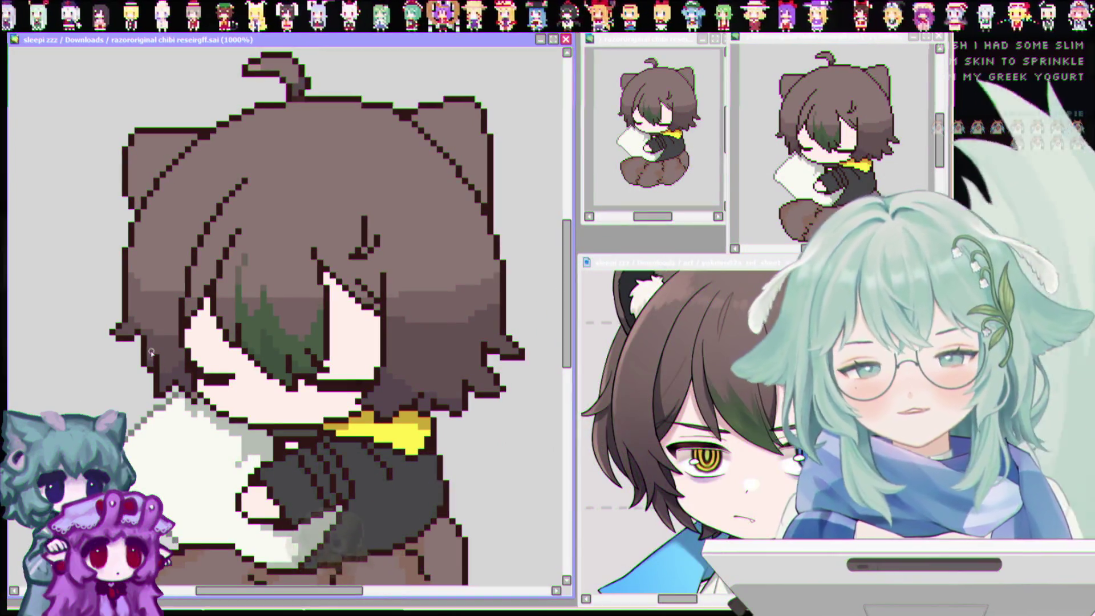
left_click(174, 366)
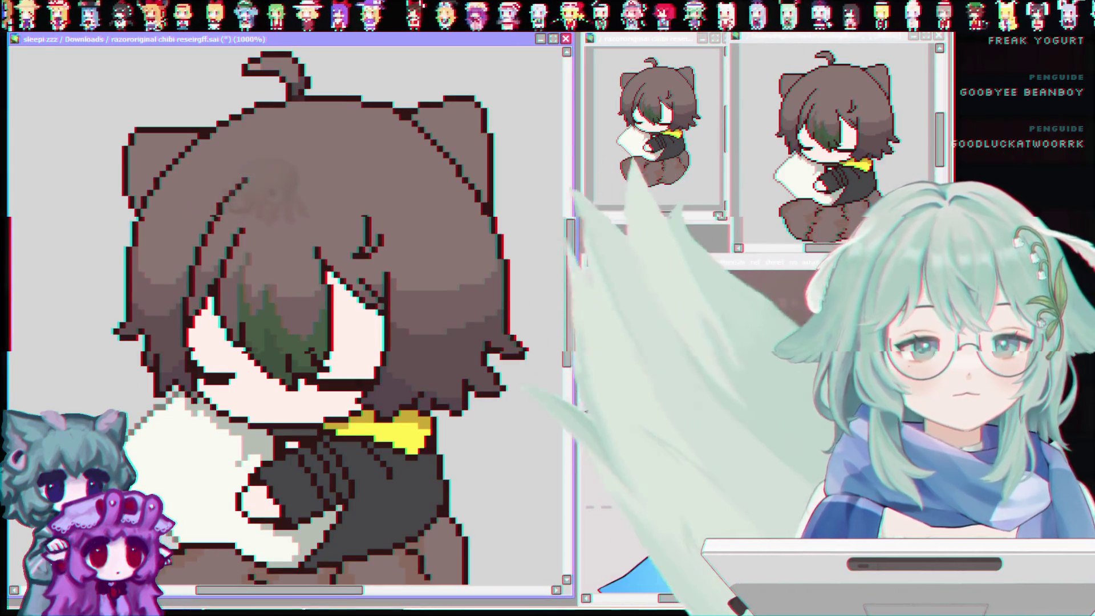
key("alt+Tab")
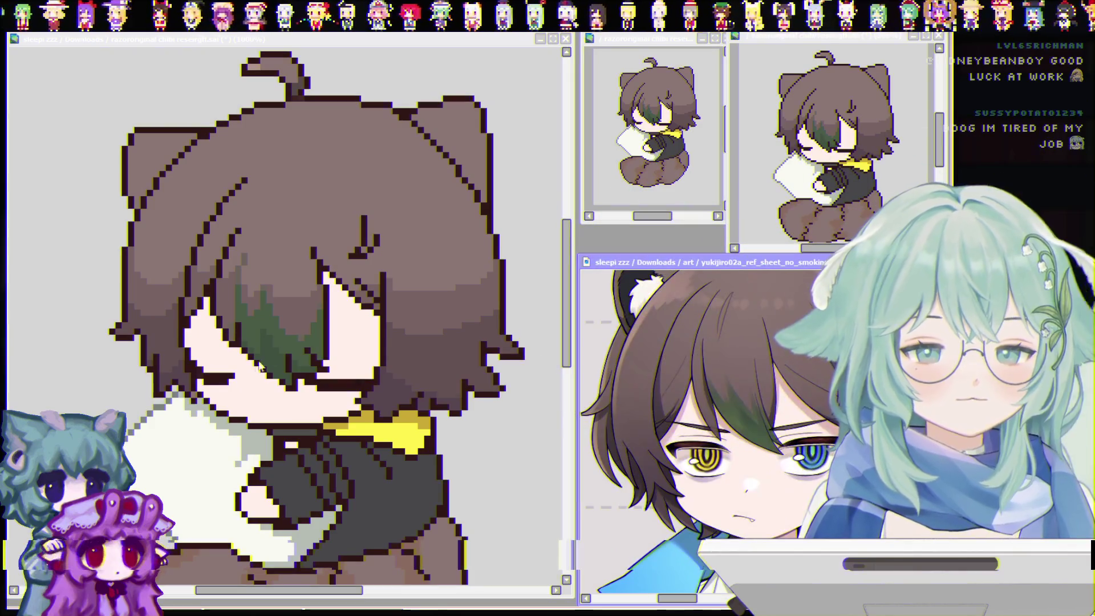
left_click(376, 307)
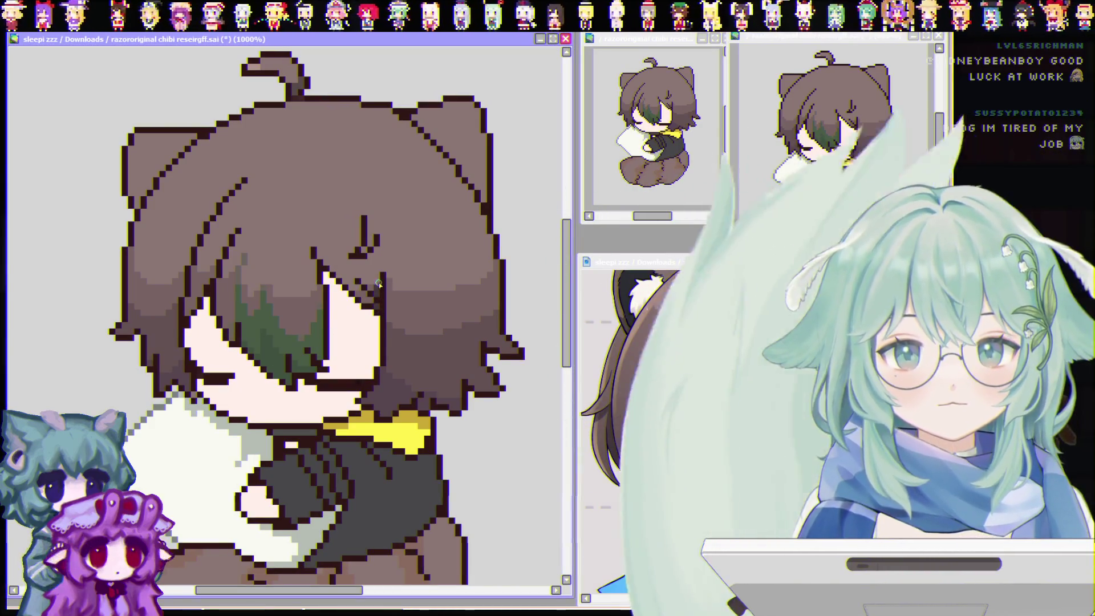
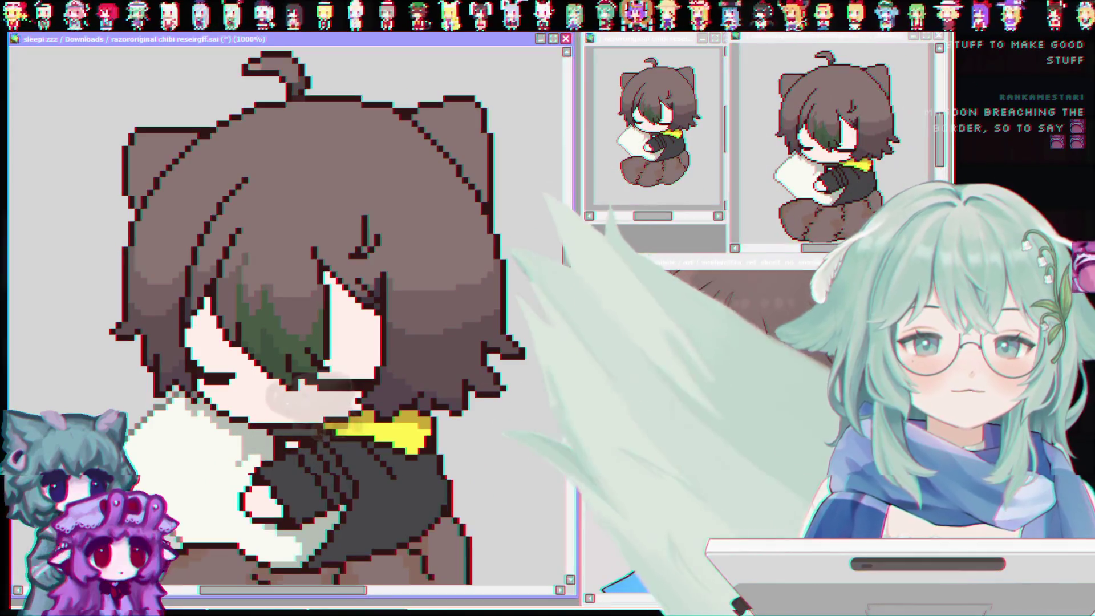
After checking the reference window, magic-wand select the upper brown hair region for shading
left_click(656, 399)
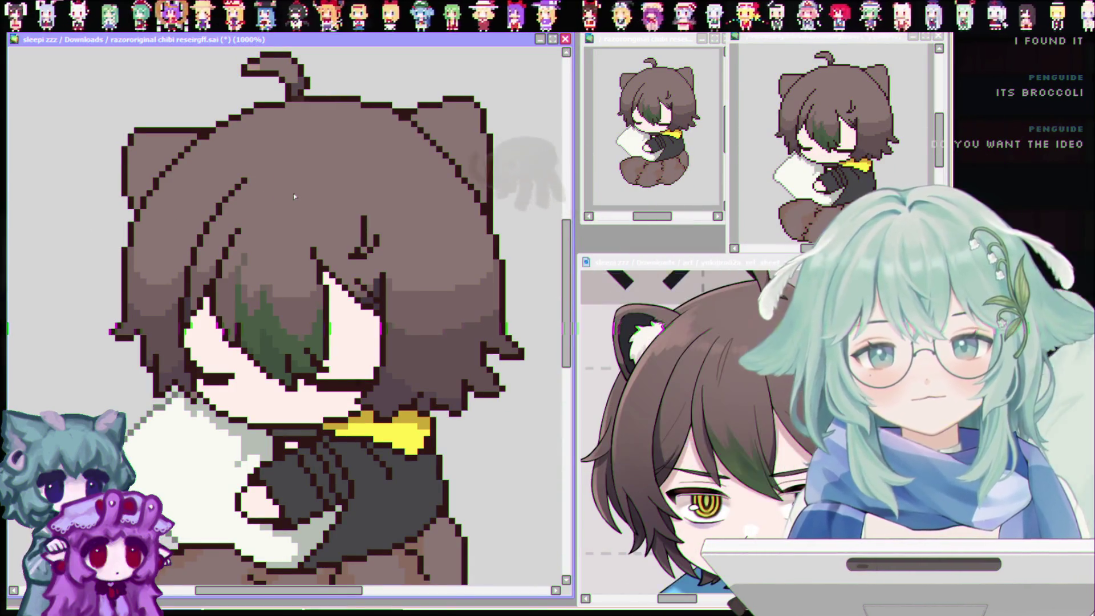
left_click(294, 166)
key("ctrl+z")
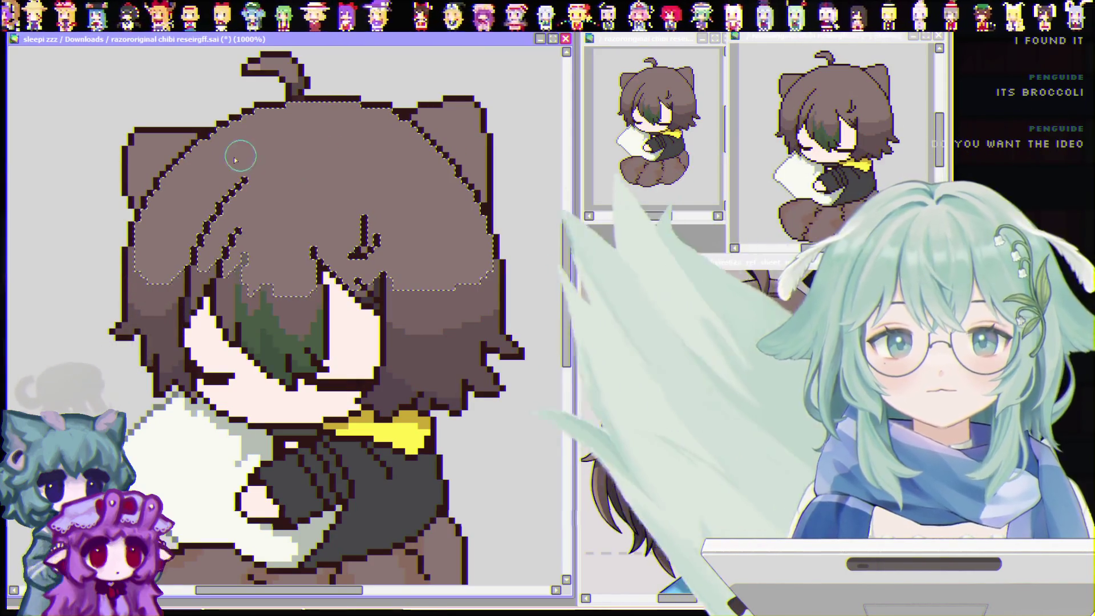
Paint a lighter brown highlight across the top of the hair, redoing the first stroke
mouse_move(193, 141)
left_mouse_down()
mouse_move(285, 183)
mouse_move(397, 146)
left_mouse_up()
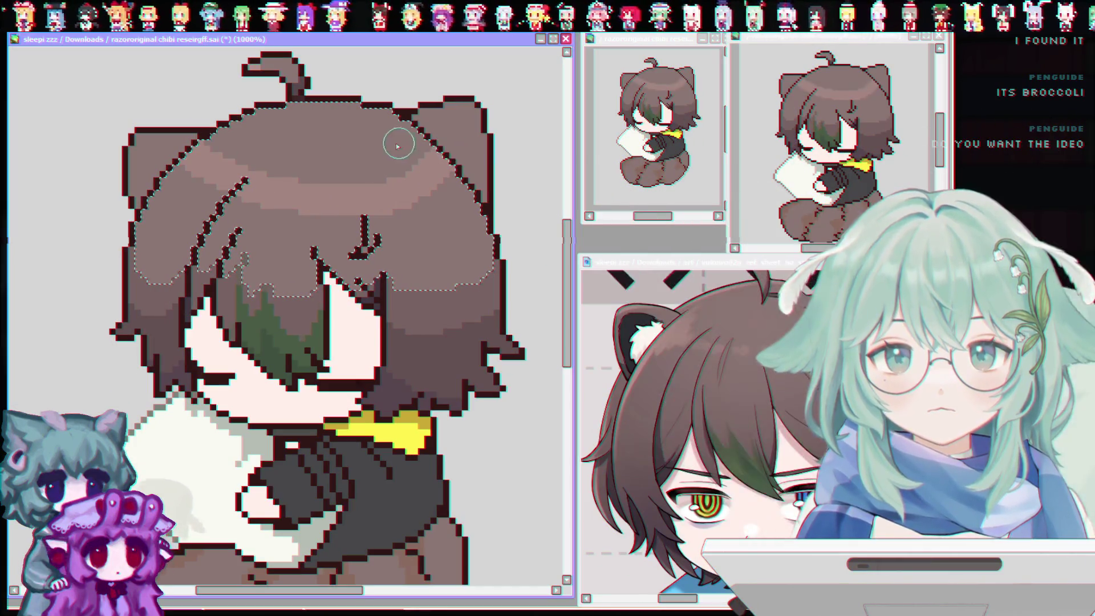
key("ctrl+z")
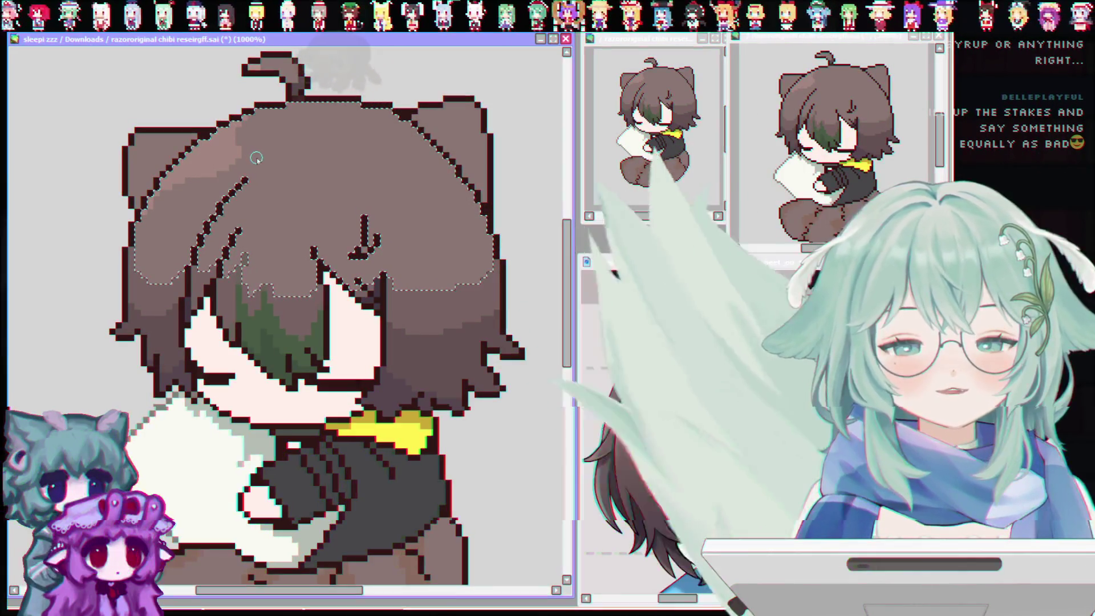
left_click_drag(265, 163, 247, 160)
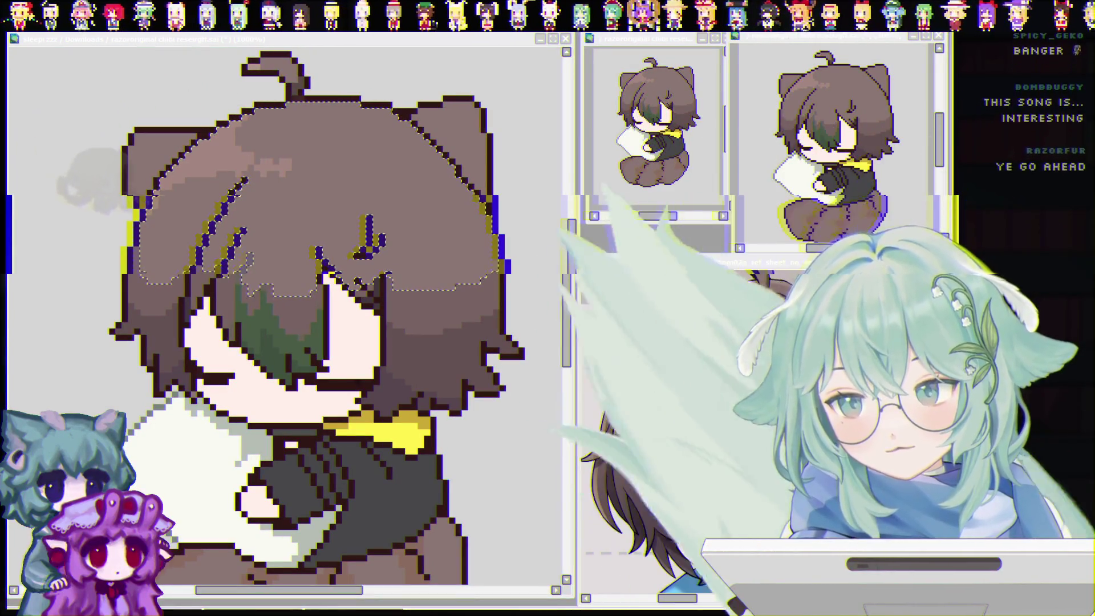
scroll(257, 365, "up", 1)
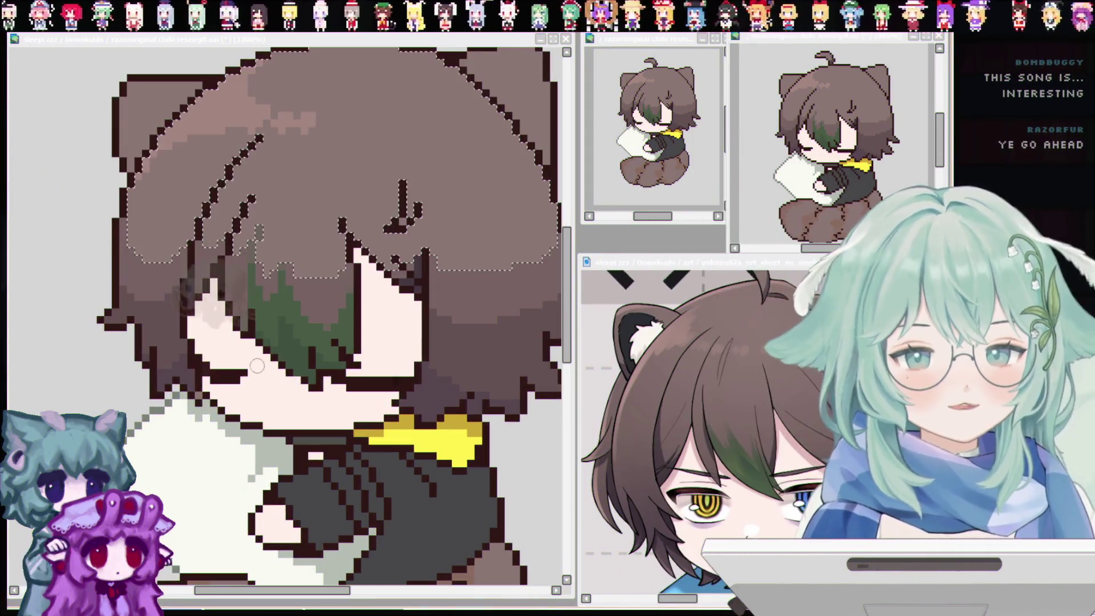
Zoom the canvas to 800% so the whole shaded head and upper body are visible
scroll(257, 365, "down", 3)
scroll(302, 233, "up", 1)
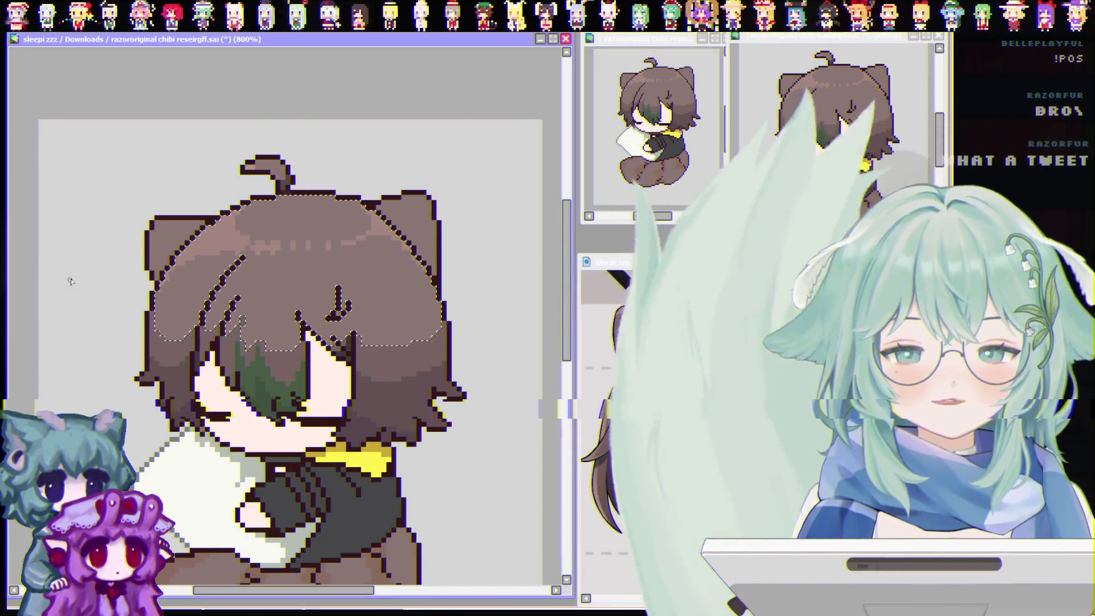
Deselect the hair, save the chibi artwork, and scroll the view down
key("ctrl+d")
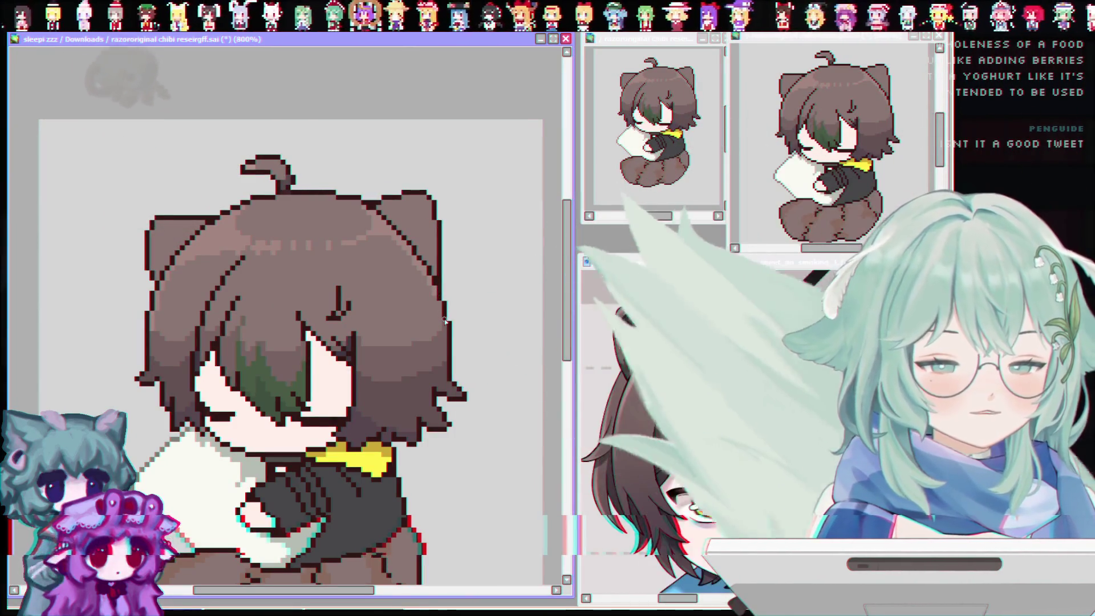
key("ctrl+s")
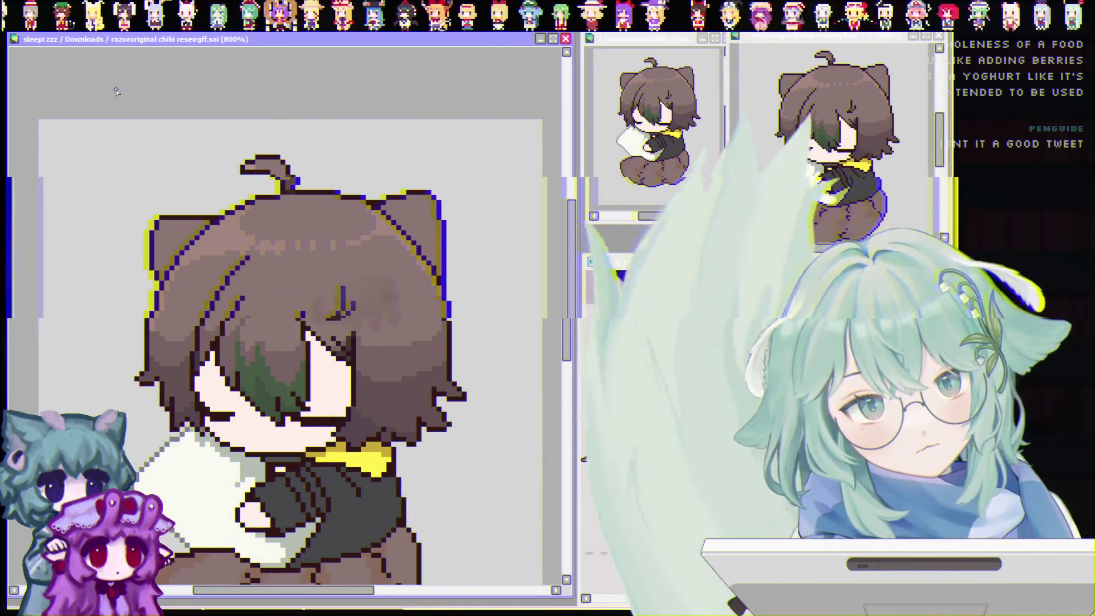
left_click_drag(568, 286, 568, 297)
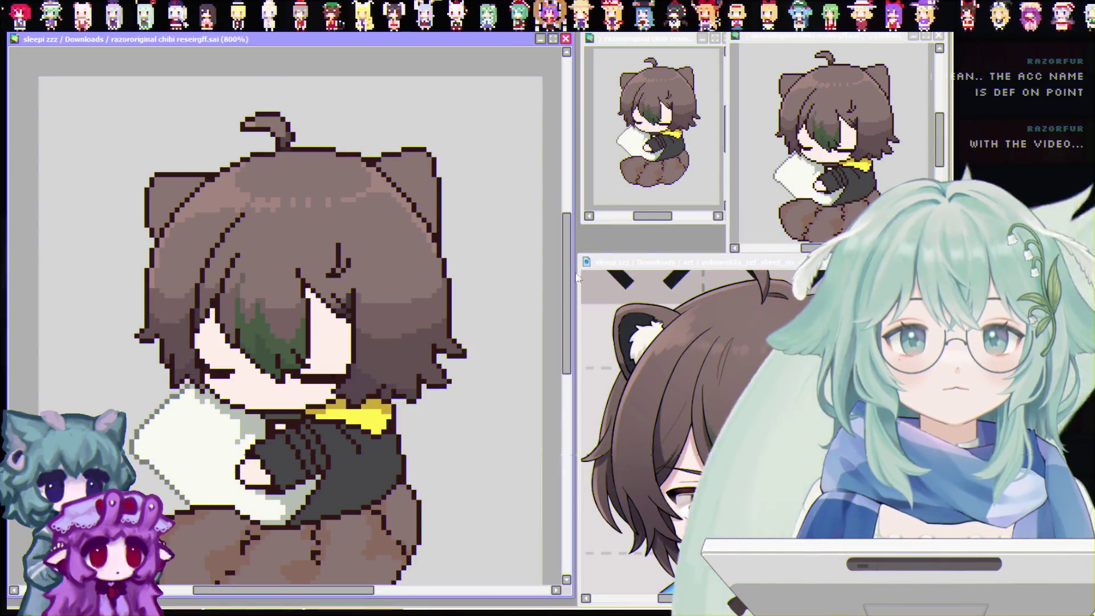
scroll(568, 274, "down", 2)
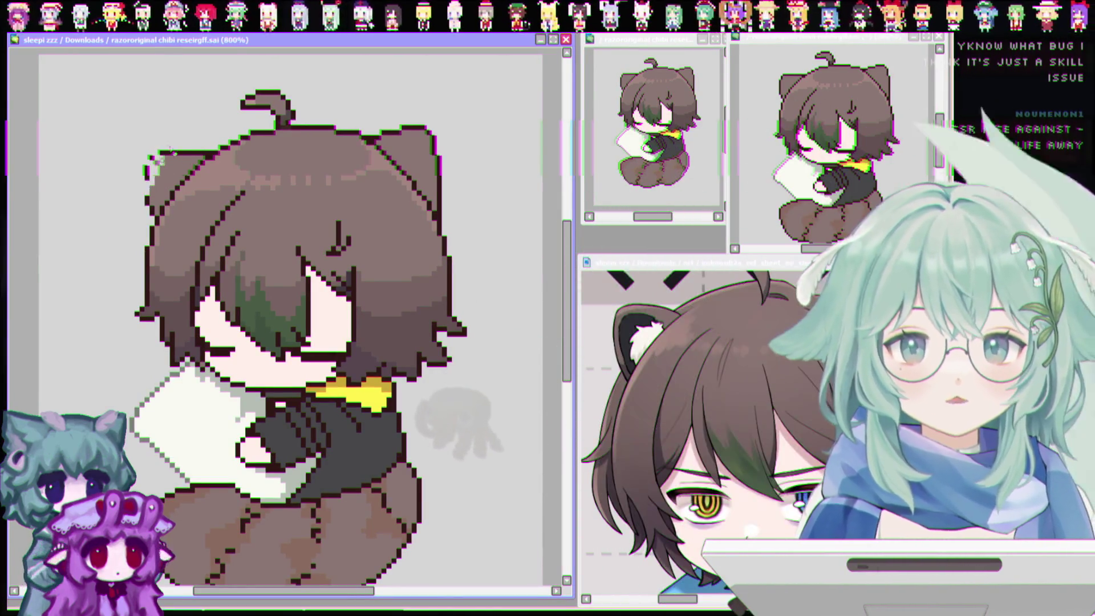
left_click(157, 214)
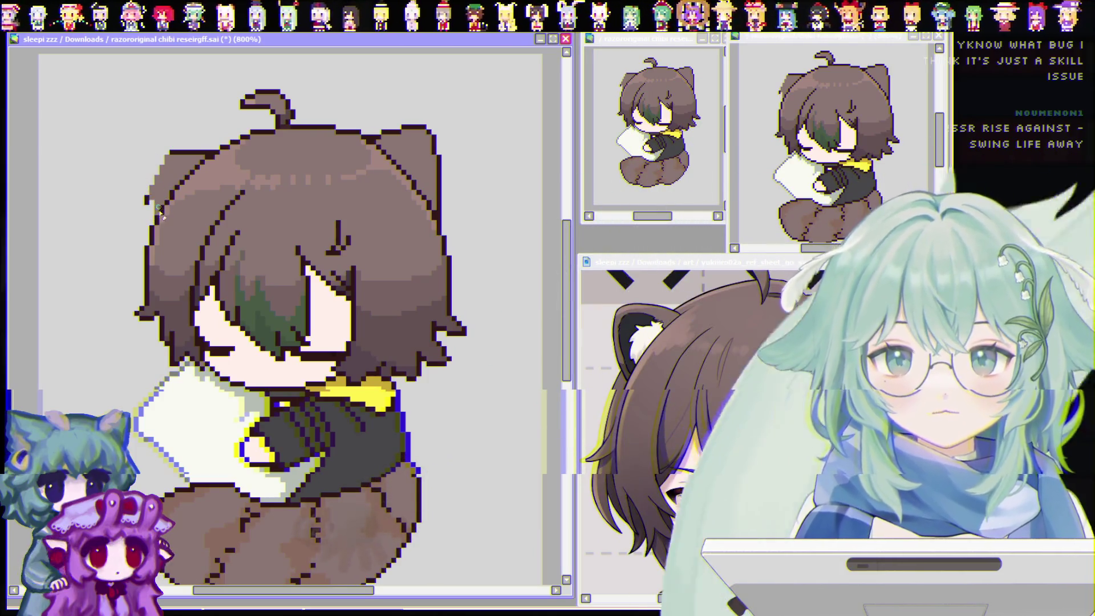
left_click_drag(161, 214, 162, 161)
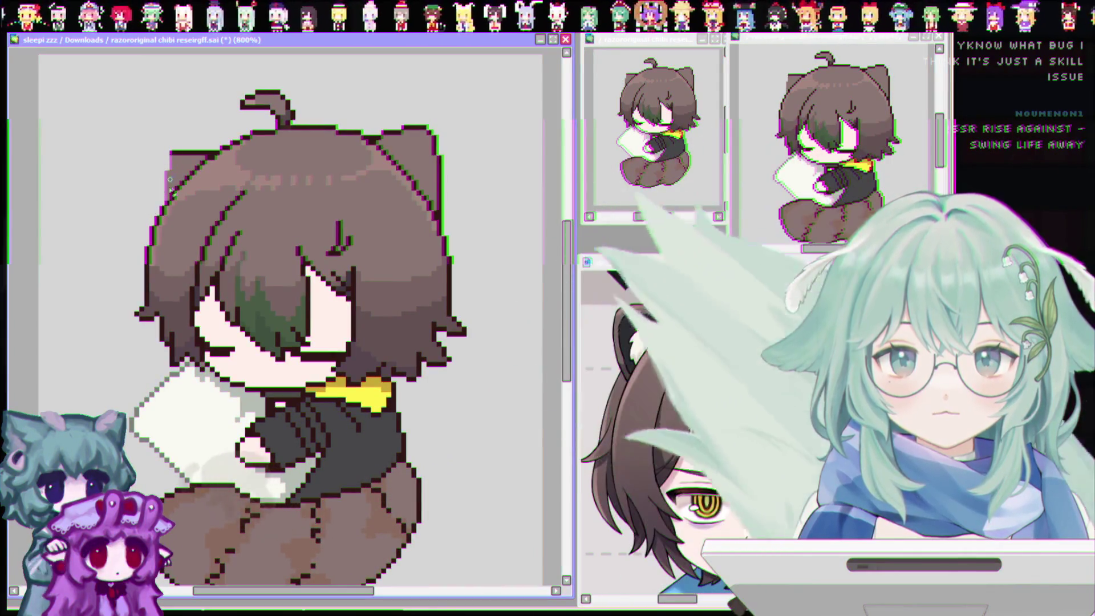
left_click_drag(165, 205, 181, 177)
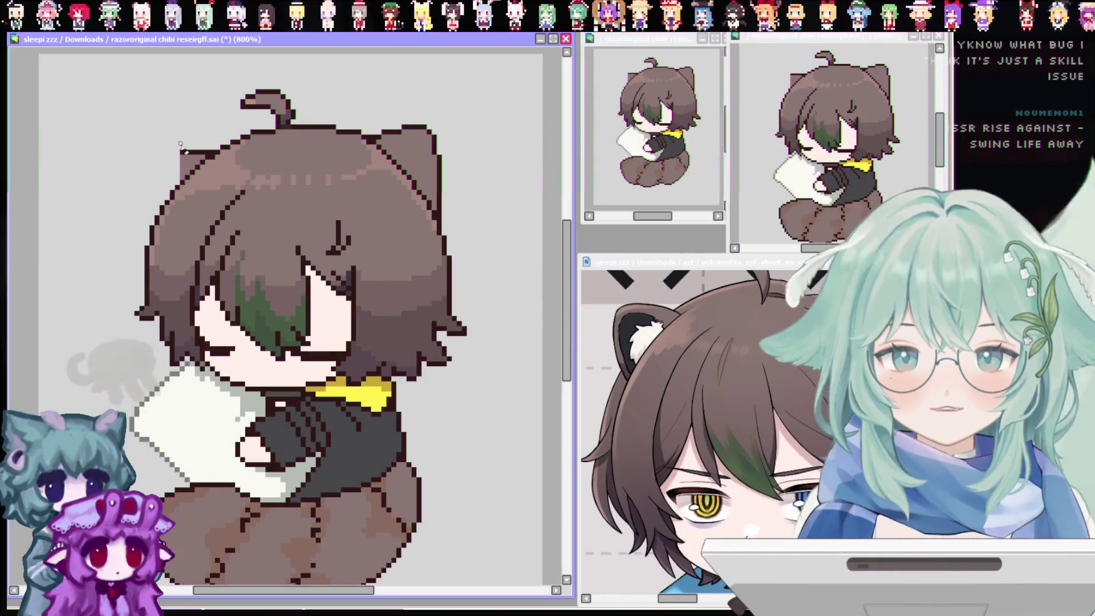
key("ctrl+z")
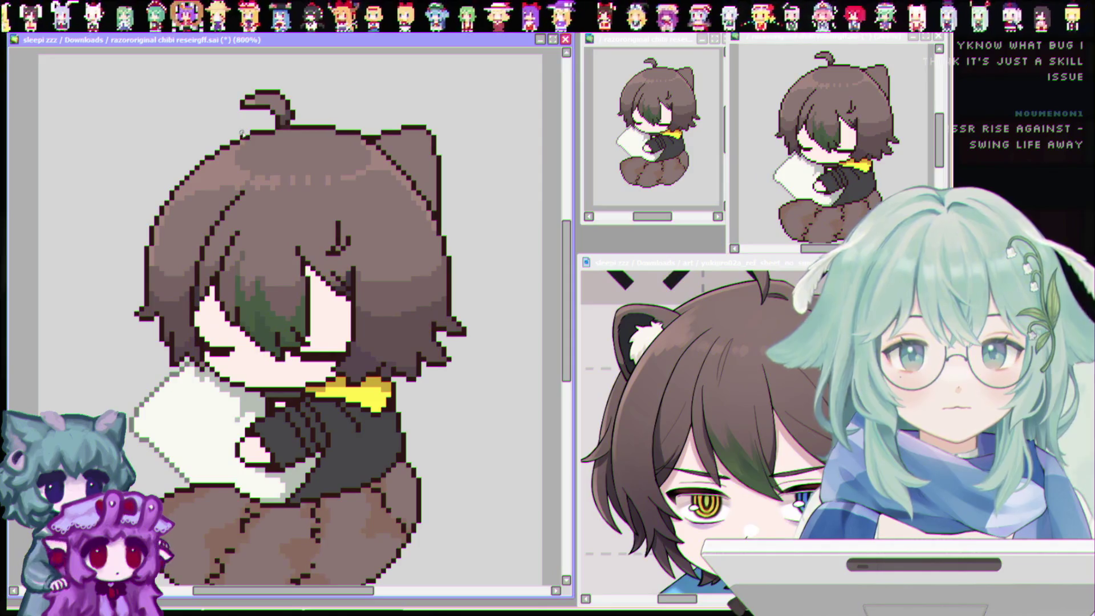
key("ctrl+z")
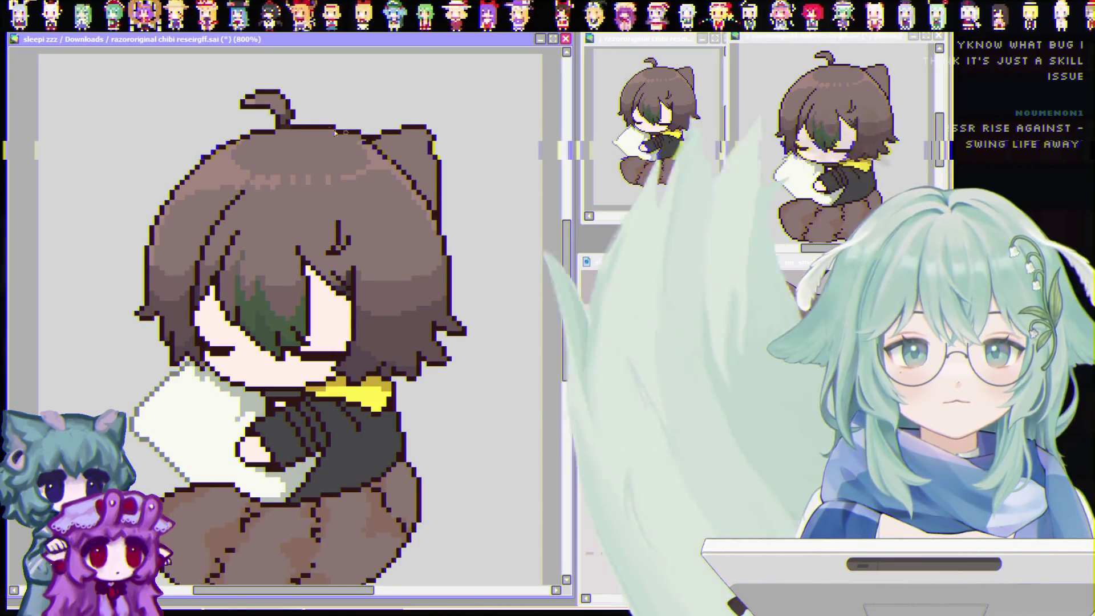
Outline a new cat ear at the hair's top-left and fill it dark brown
mouse_move(240, 132)
left_mouse_down()
mouse_move(183, 117)
mouse_move(167, 194)
left_mouse_up()
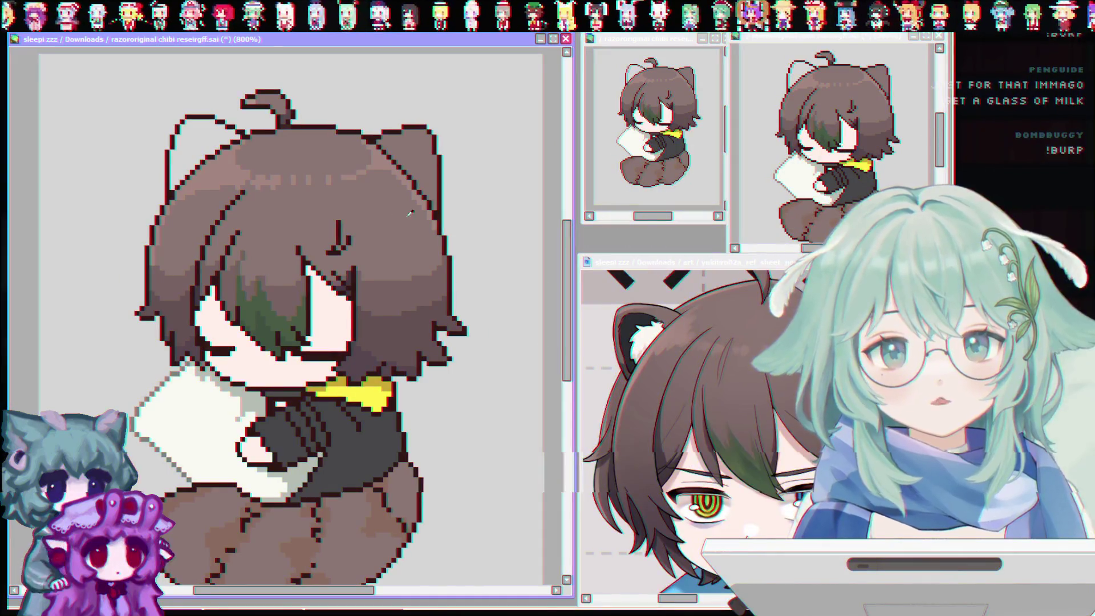
left_click(766, 454)
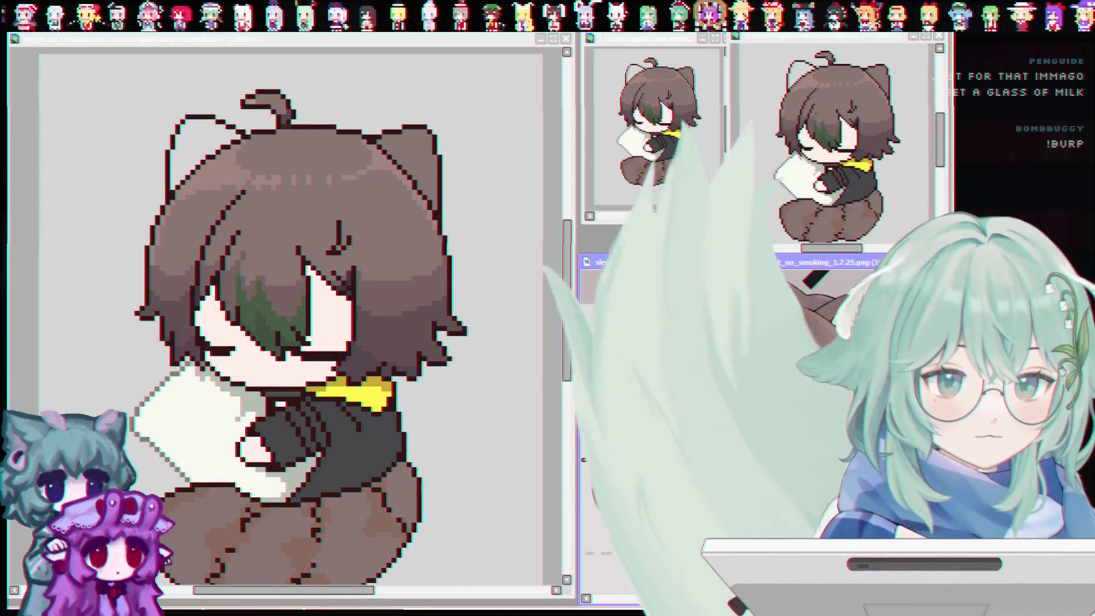
left_click(191, 149)
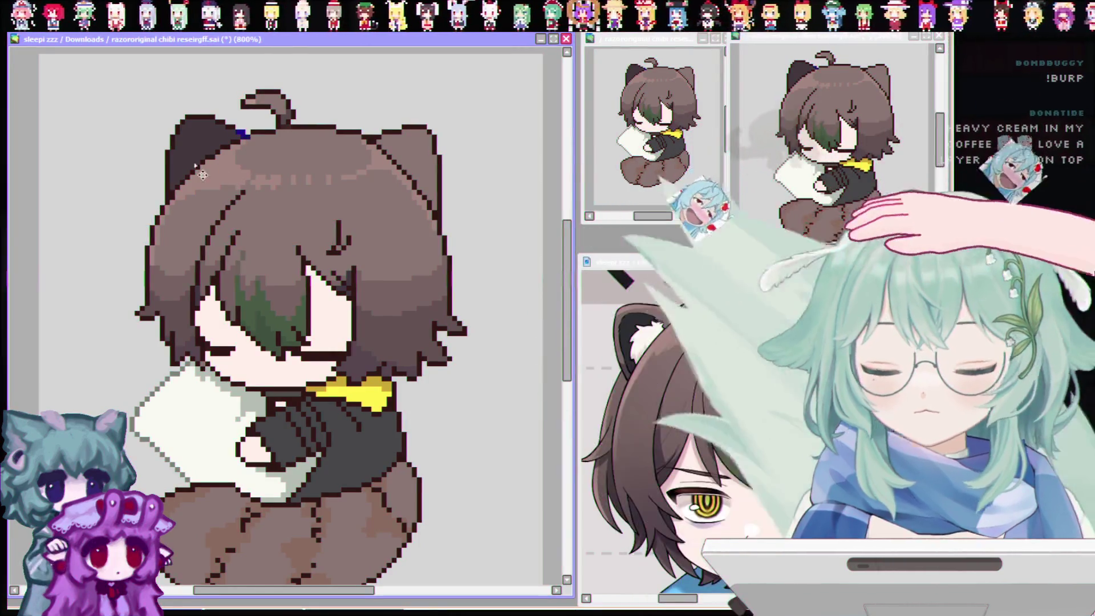
Recolour the stray blue pixels on the left ear's top edge and cover the pillow's grey marks
left_click(243, 131)
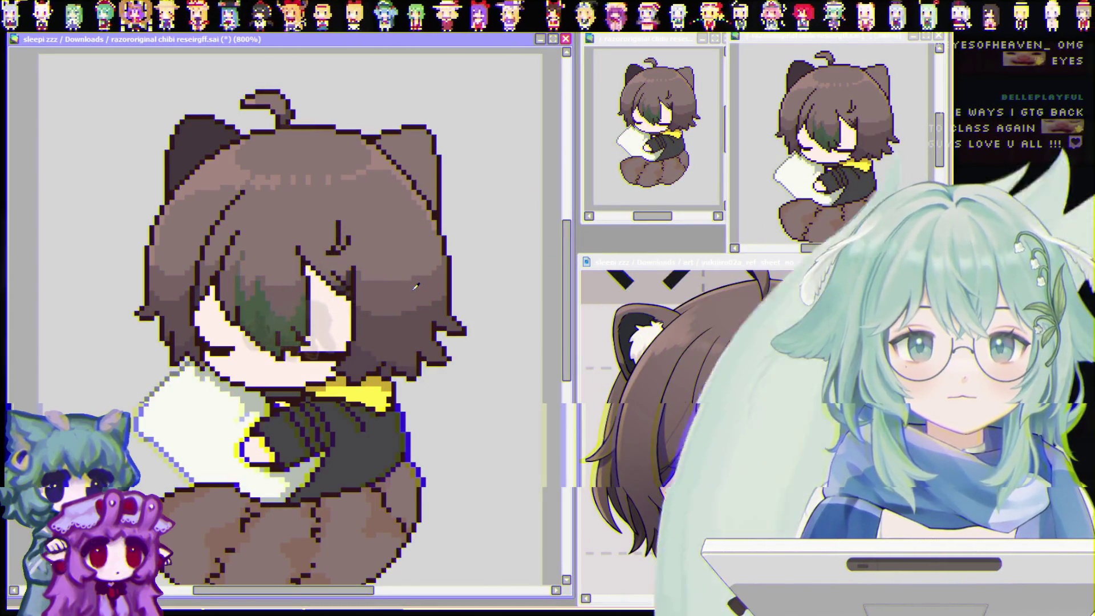
mouse_move(171, 399)
left_mouse_down()
mouse_move(240, 428)
mouse_move(148, 473)
left_mouse_up()
Select the ahoge tuft above the head and shift it right toward the head's centre
left_click_drag(305, 117, 310, 108)
key("ctrl+d")
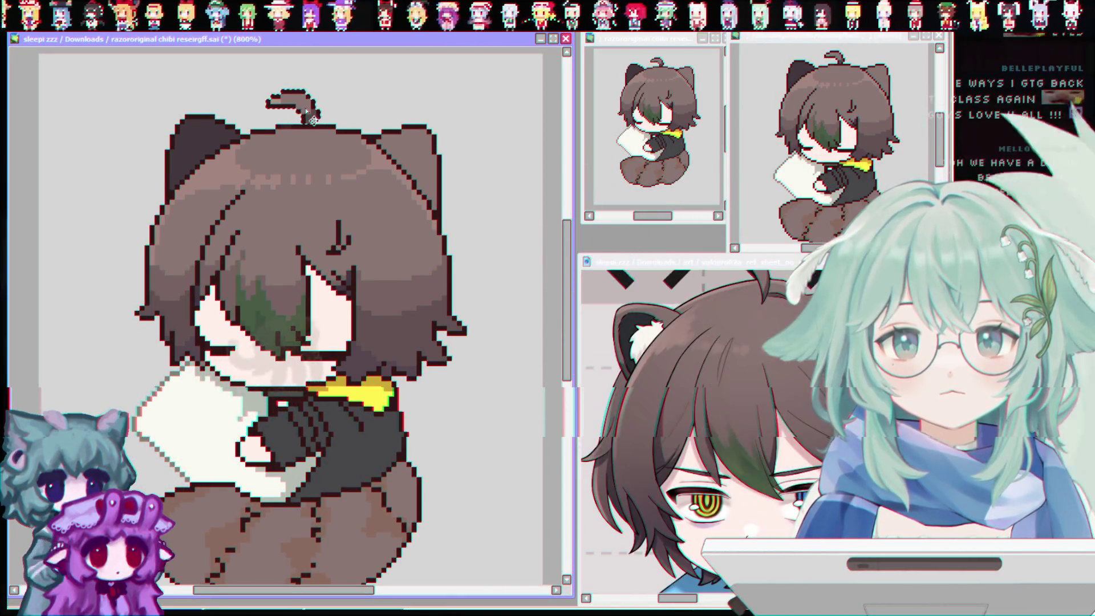
left_click_drag(323, 122, 329, 122)
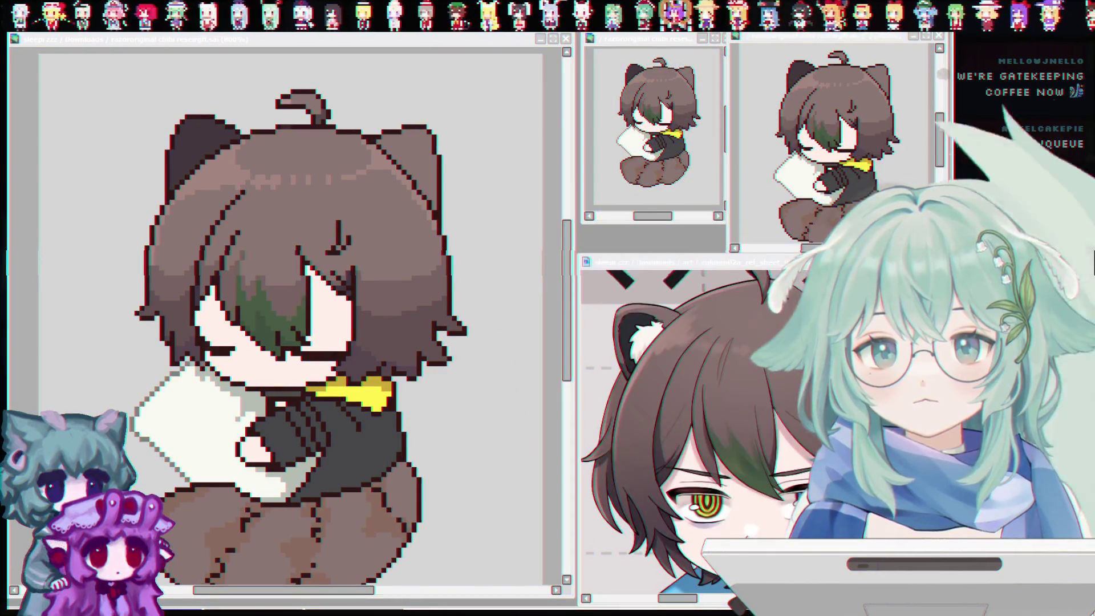
left_click(226, 258)
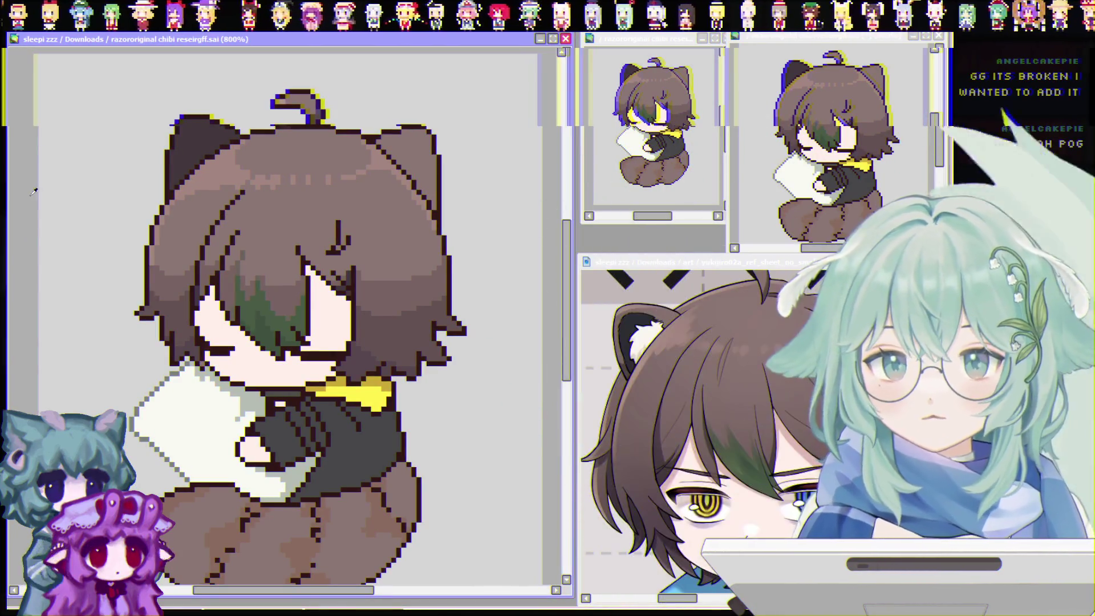
scroll(209, 284, "down", 1)
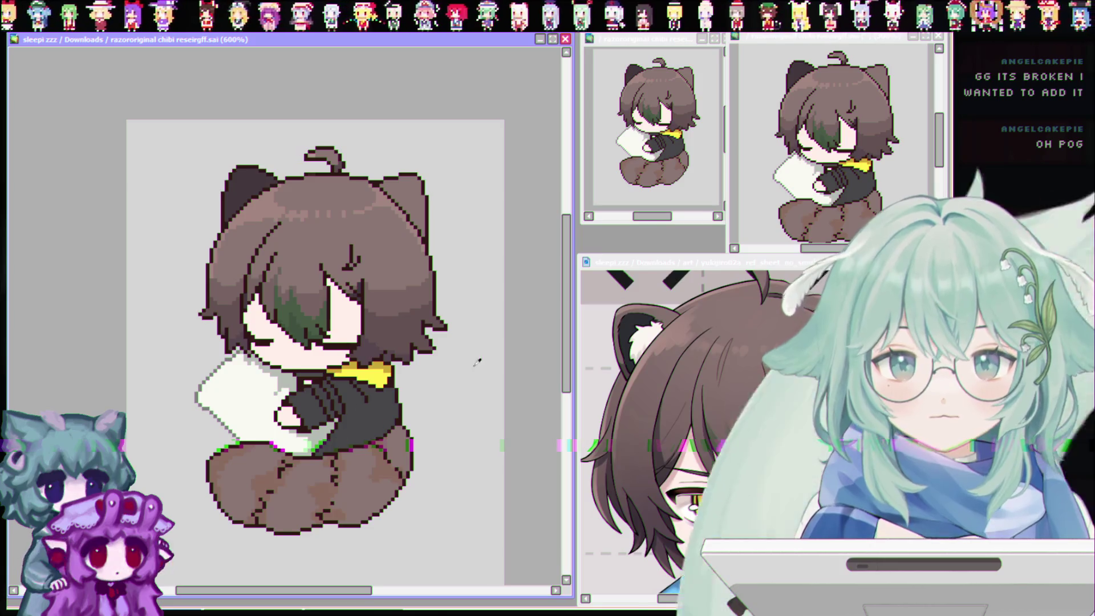
Draw a faint light grey touch-up stroke along the hair's left edge, comparing with the reference sheet
scroll(477, 362, "up", 1)
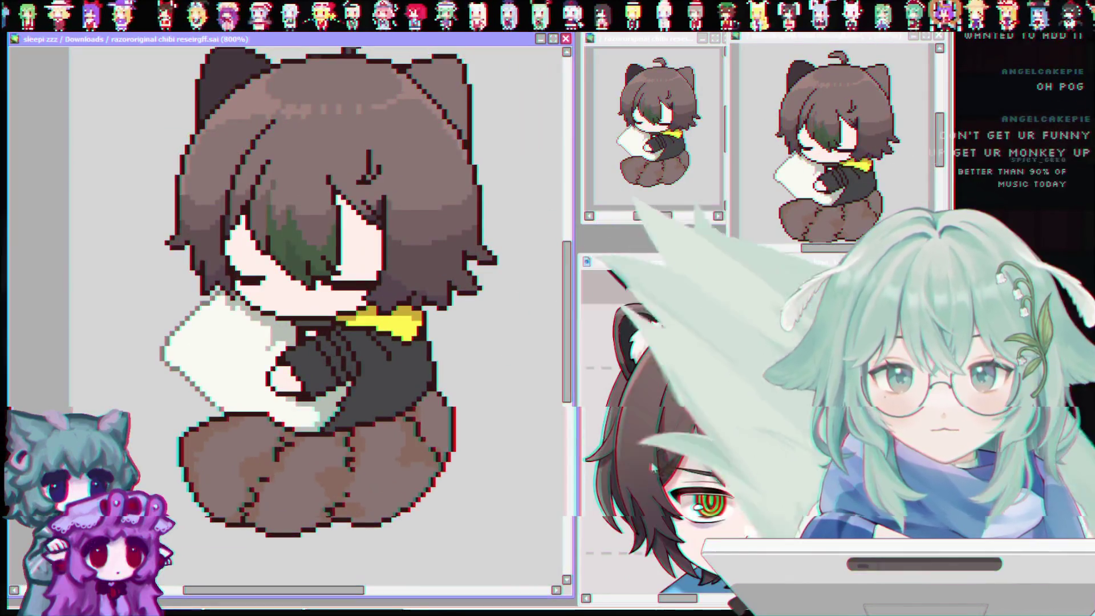
left_click(713, 262)
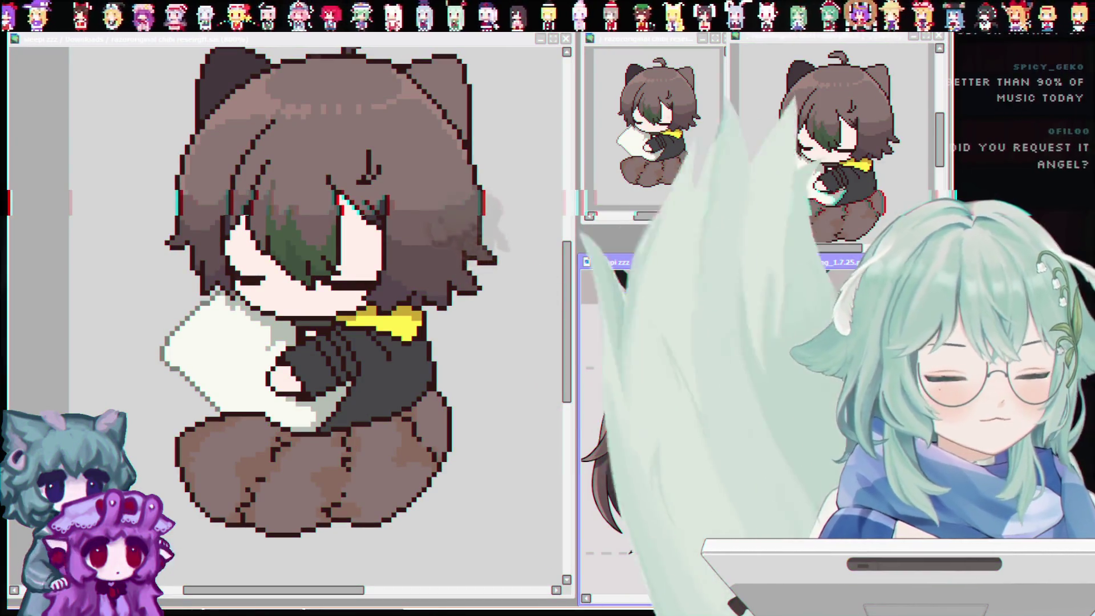
left_click(31, 270)
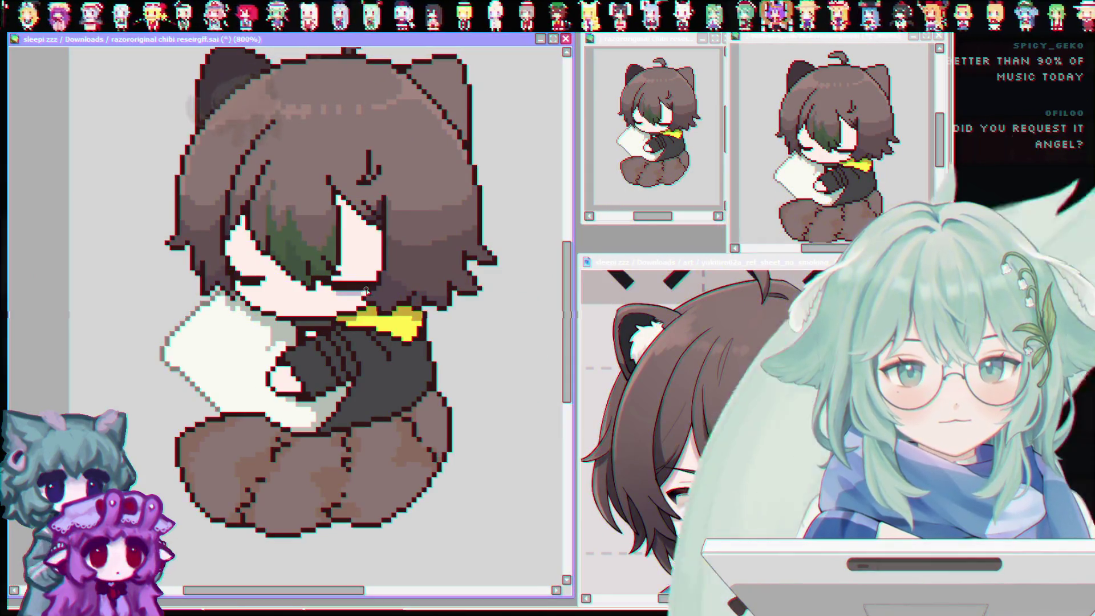
left_click_drag(188, 126, 137, 217)
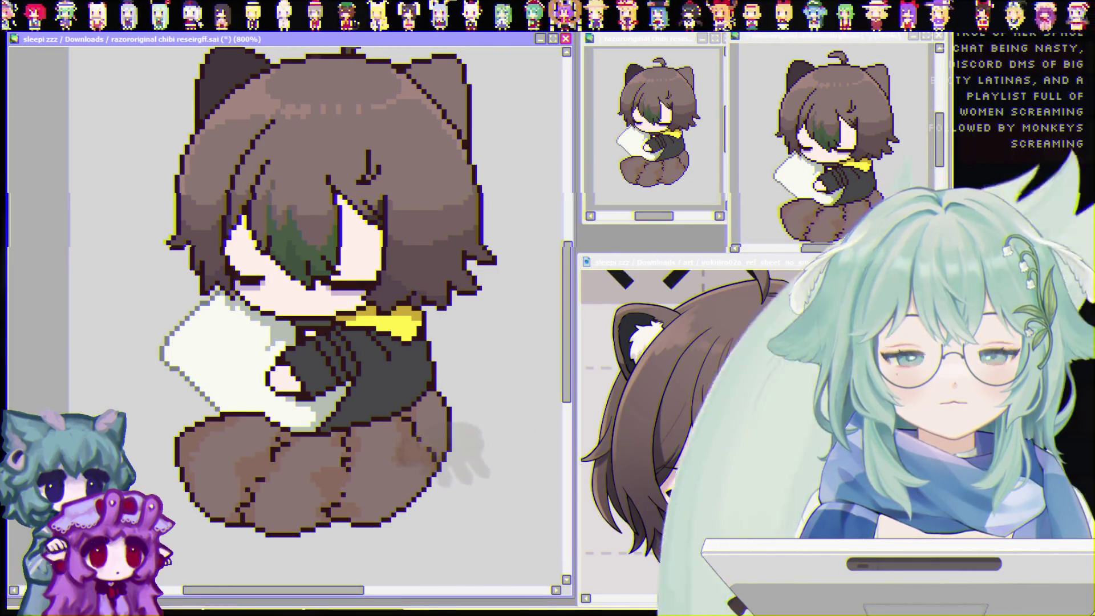
key("ctrl+Tab")
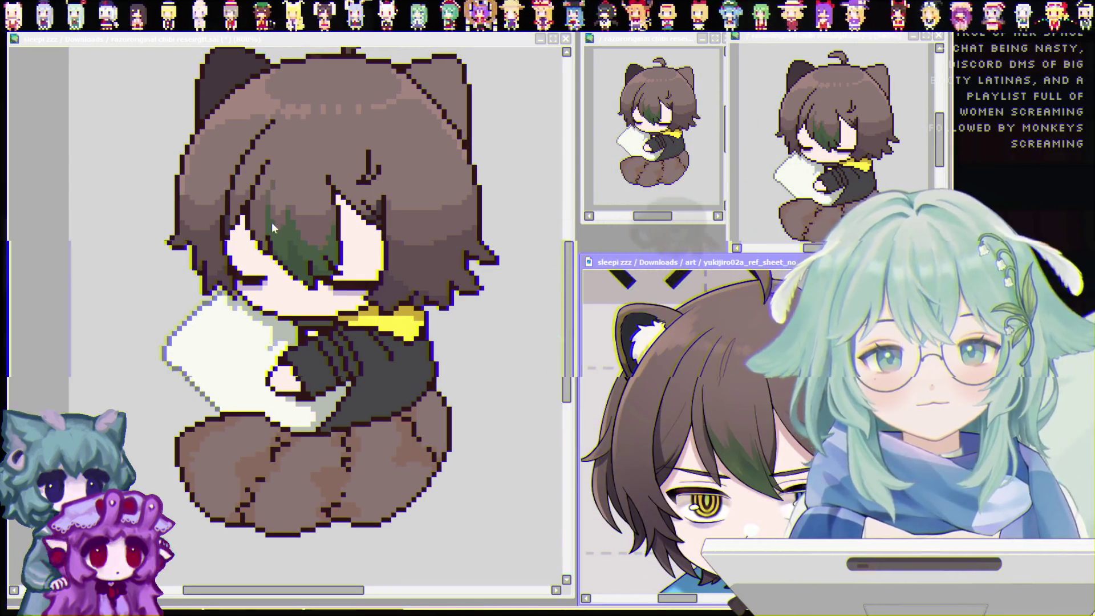
key("ctrl+Tab")
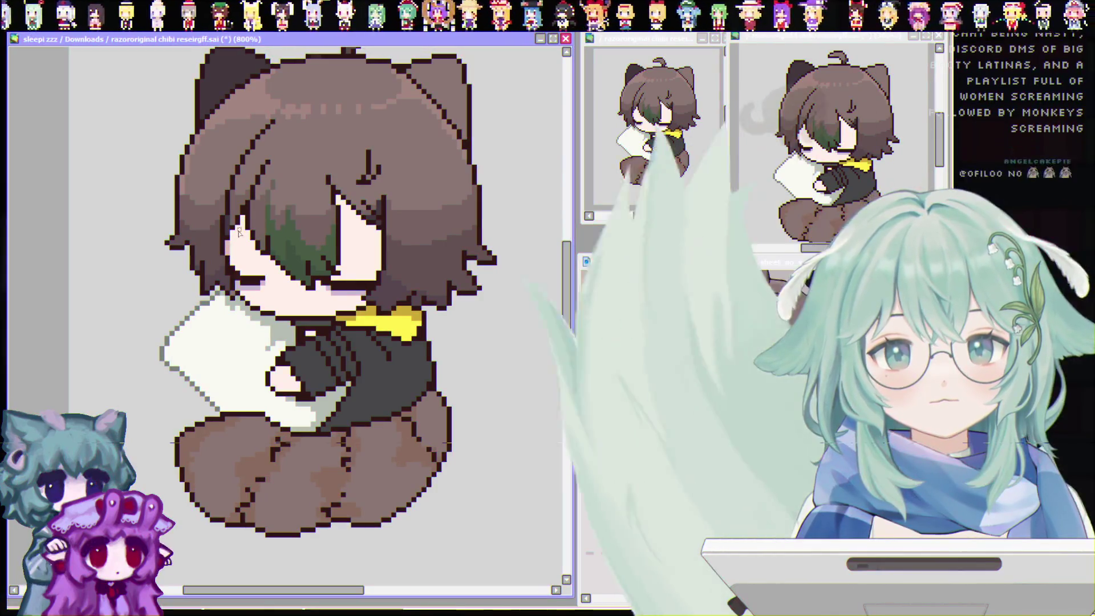